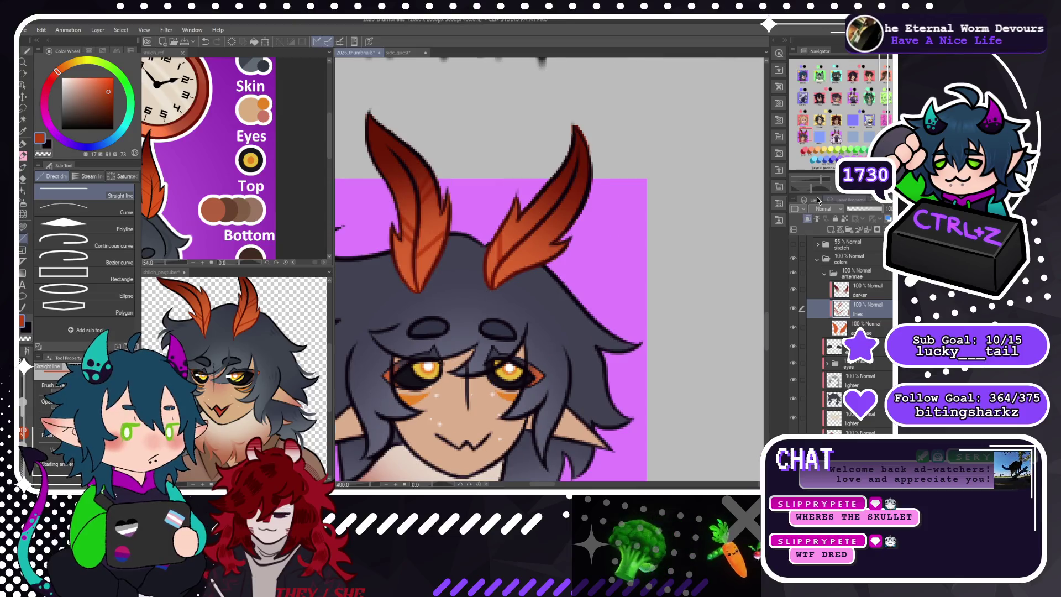
# Undo the last five stray strokes around the horned character's right antenna.
pyautogui.hscroll(3, 549, 297)
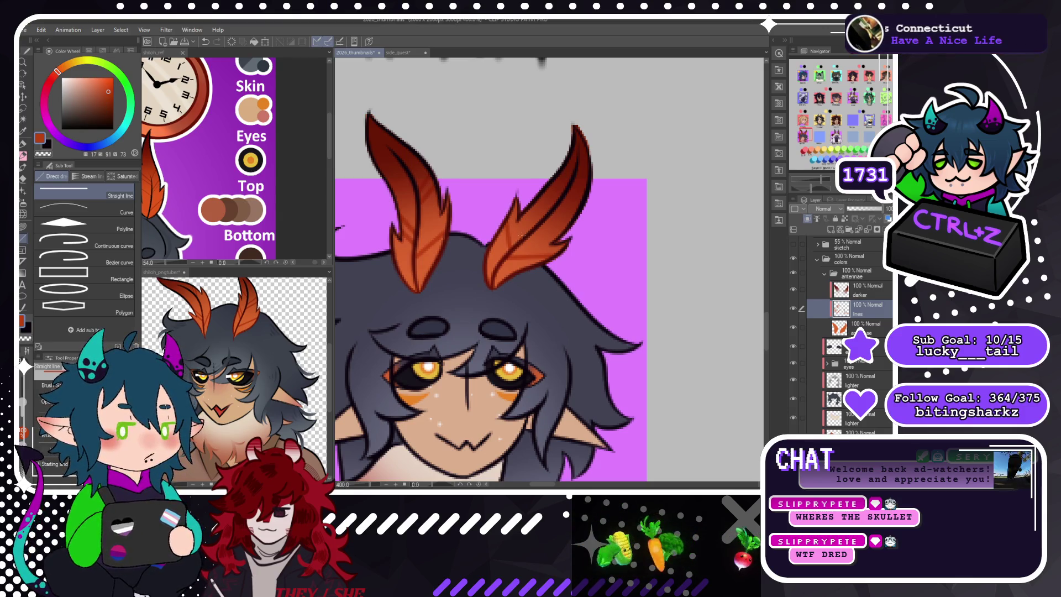
pyautogui.hotkey('ctrl', 'z')
pyautogui.hotkey('ctrl', 'z')
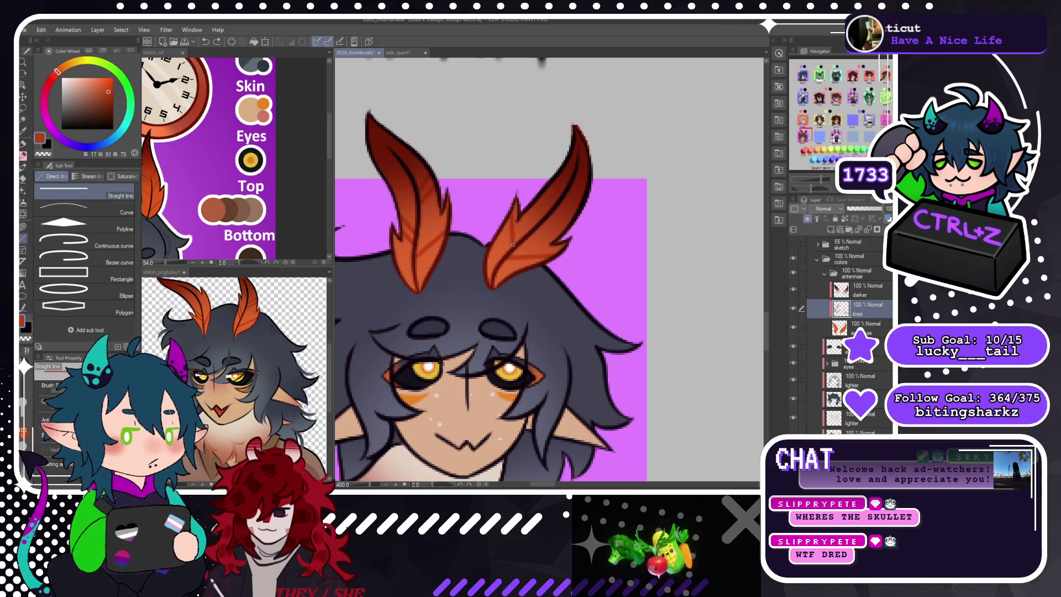
pyautogui.hotkey('ctrl', 'z')
pyautogui.hotkey('ctrl', 'z')
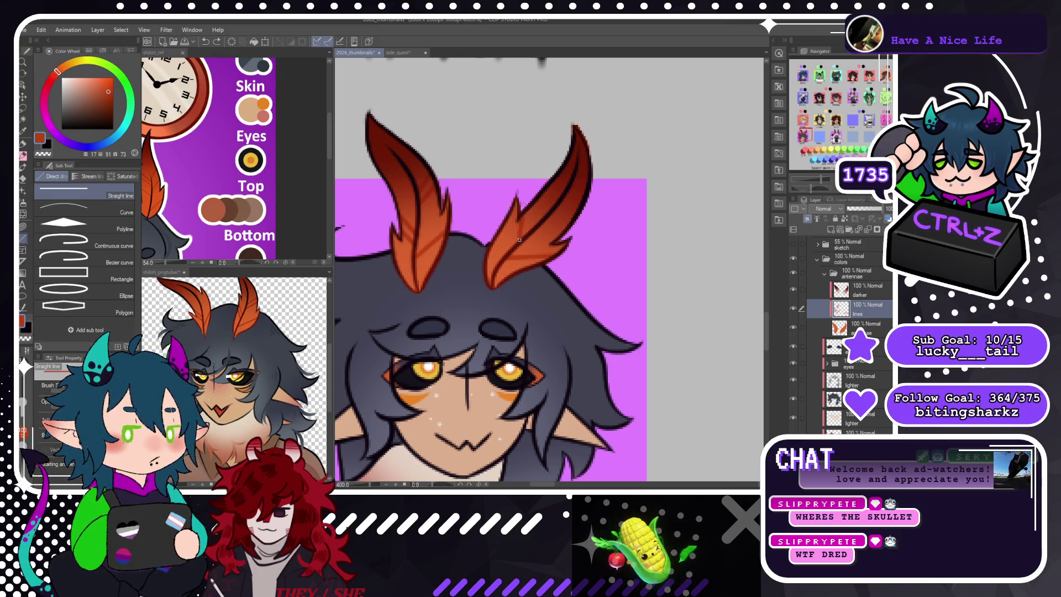
pyautogui.hotkey('ctrl', 'z')
pyautogui.hotkey('ctrl', 'z')
pyautogui.hotkey('ctrl', 'z')
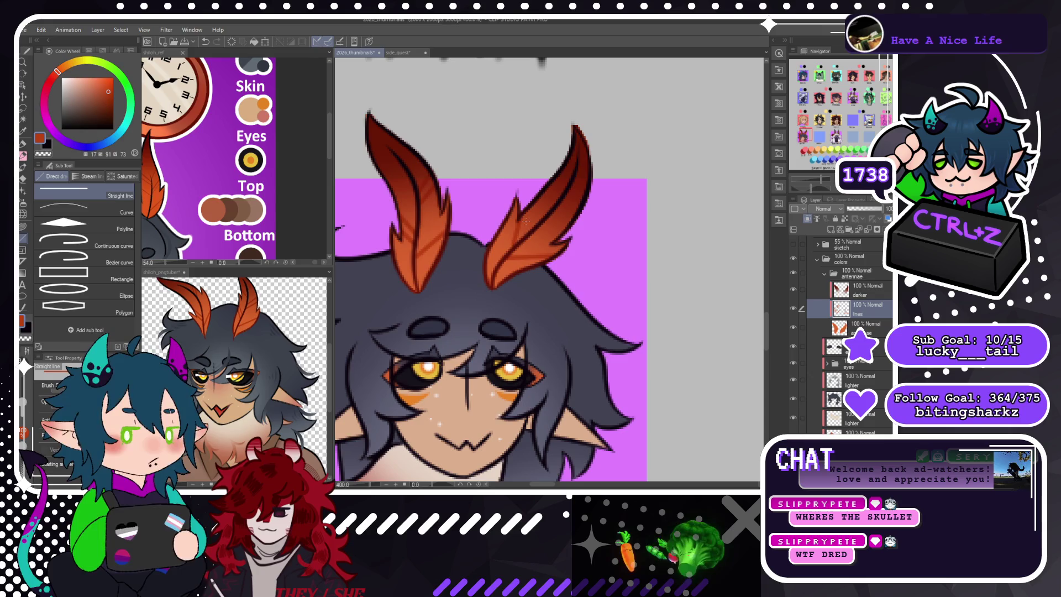
pyautogui.hotkey('ctrl', 'z')
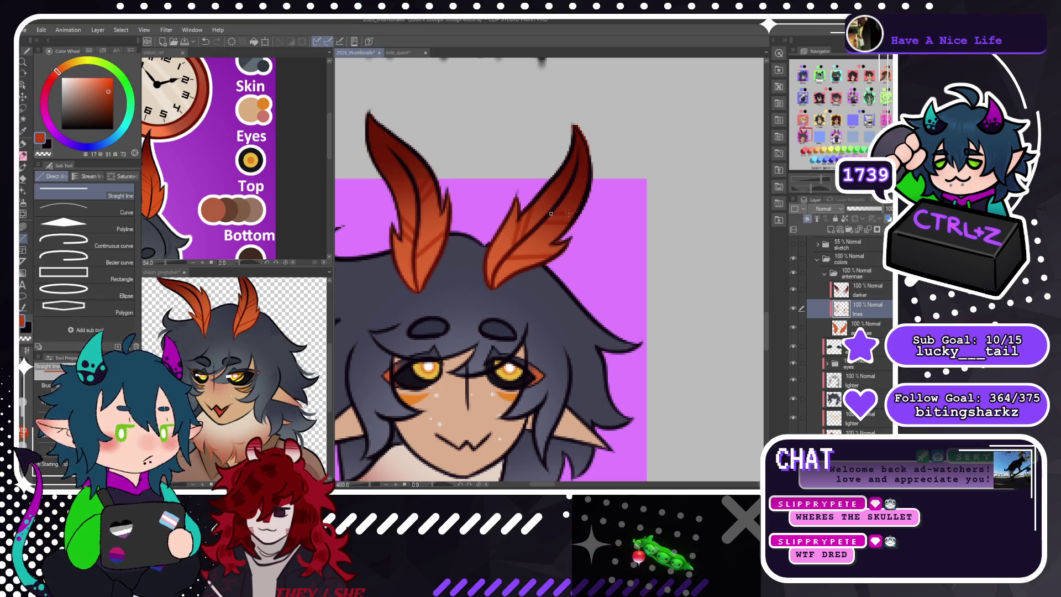
pyautogui.hotkey('ctrl', 'z')
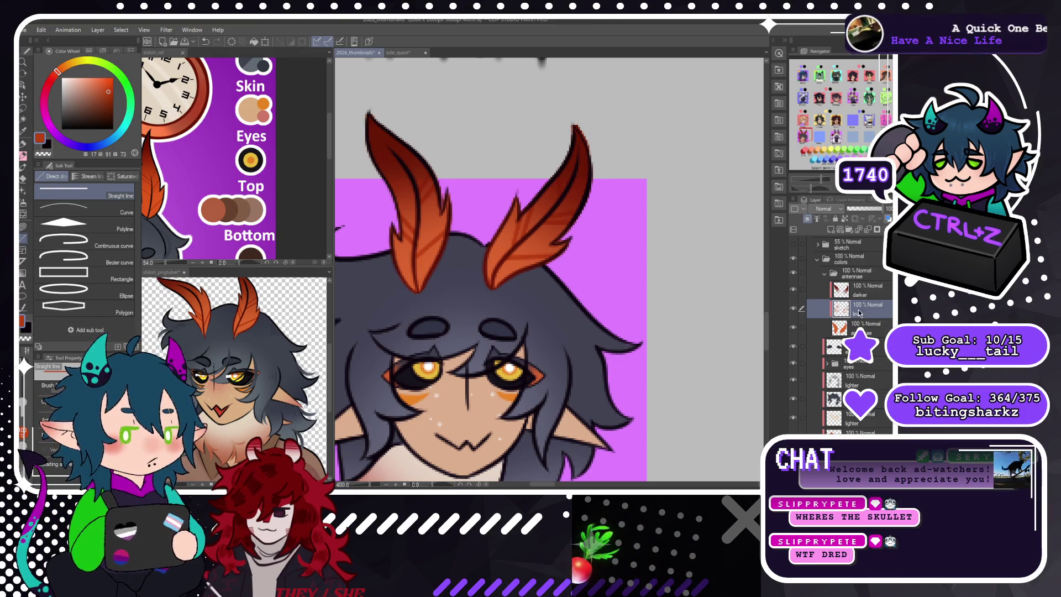
# Test the lines layer above darker in Multiply, restore it below in Normal, and fit the sheet.
pyautogui.moveTo(862, 308); pyautogui.dragTo(829, 283)
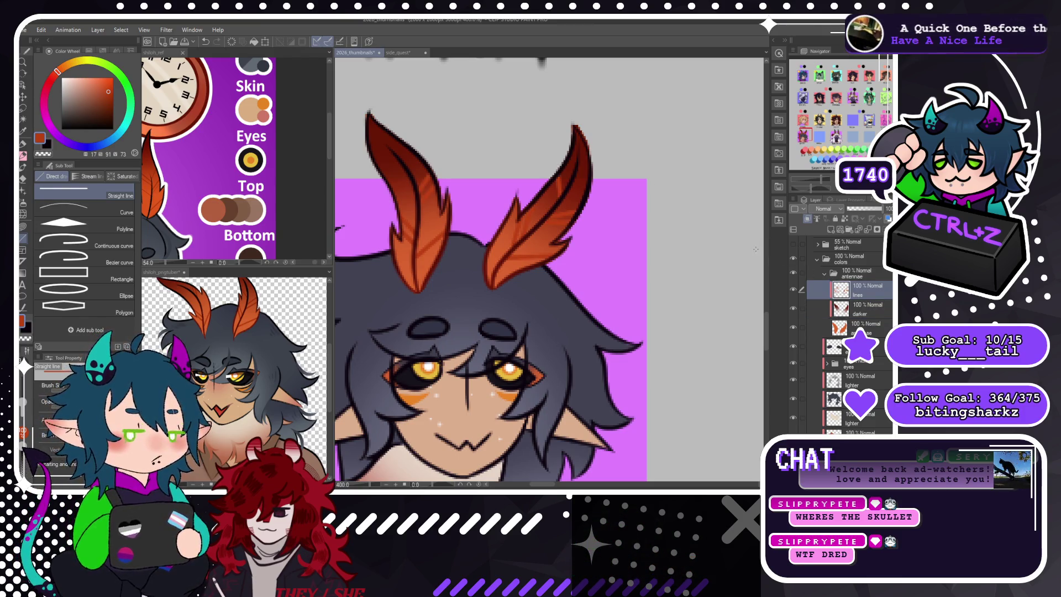
pyautogui.hotkey('alt', 'shift', 'm')
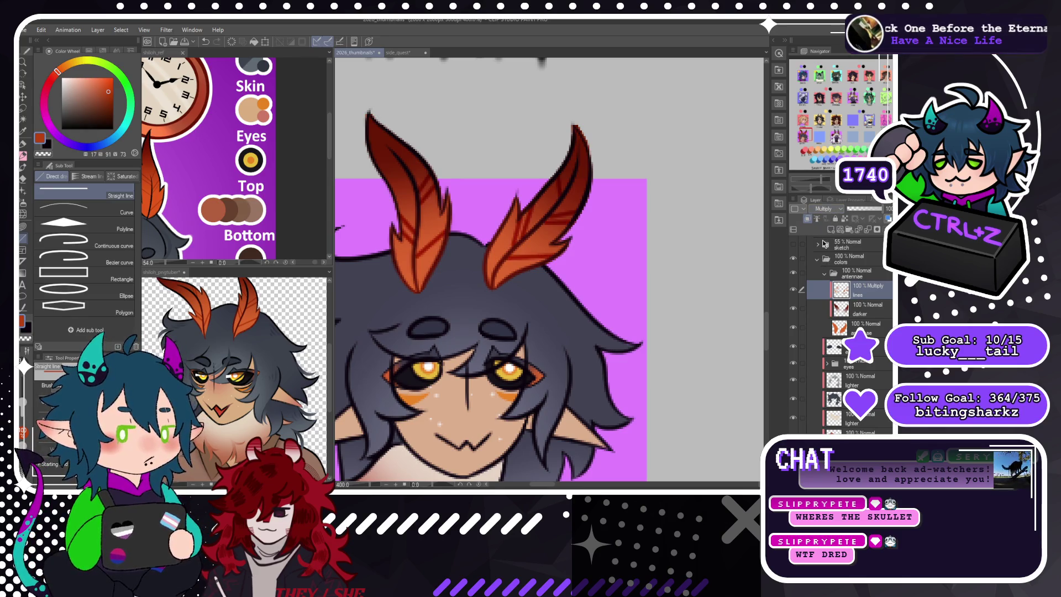
pyautogui.moveTo(862, 293); pyautogui.dragTo(866, 316)
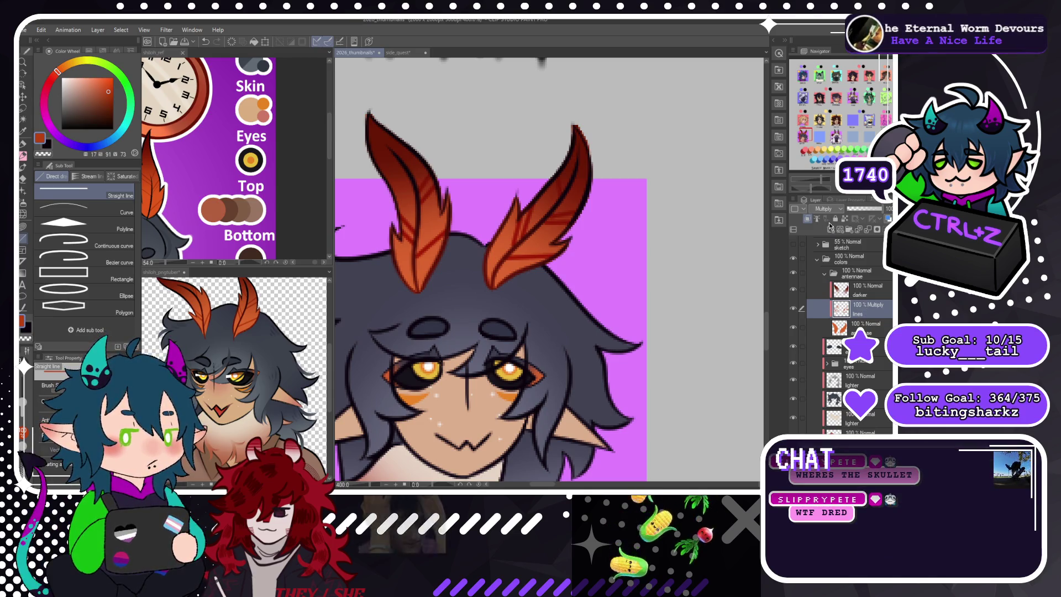
pyautogui.hotkey('alt', 'shift', 'n')
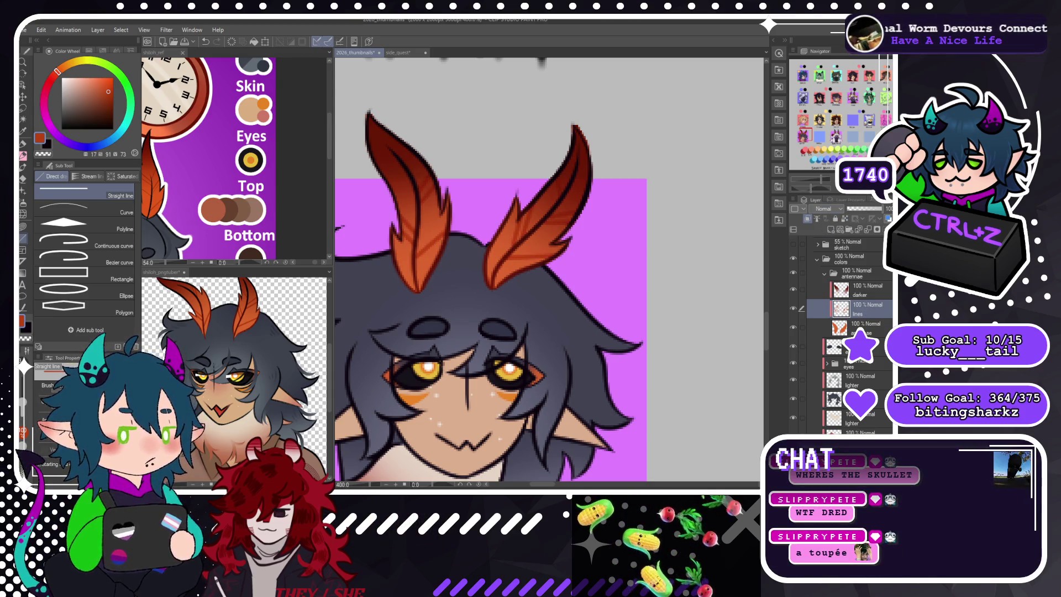
pyautogui.hotkey('ctrl', '0')
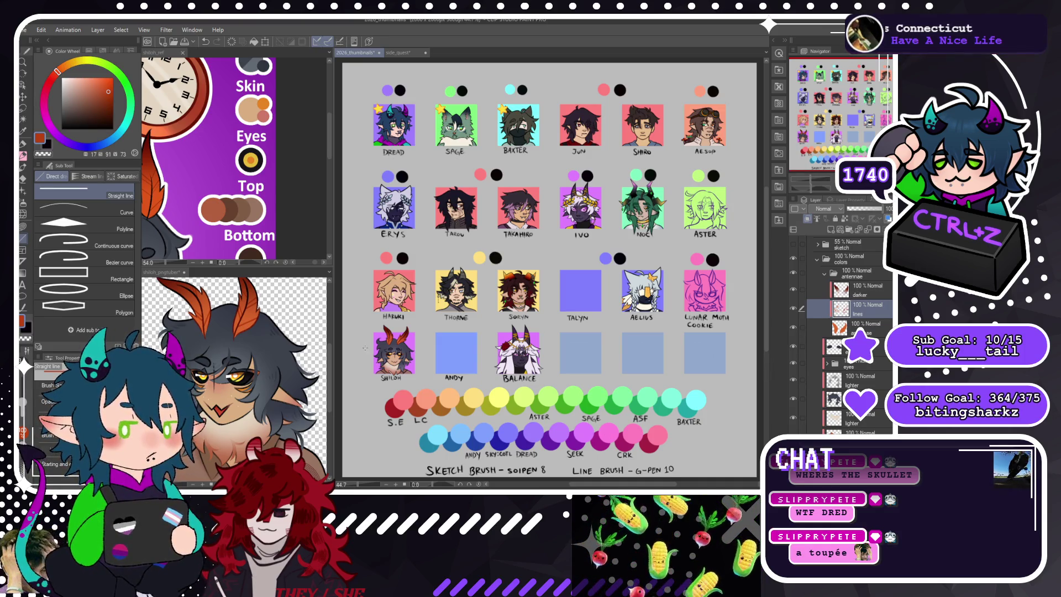
# Zoom in and centre the view on Shiloh's thumbnail.
pyautogui.scroll(5, 362, 383)
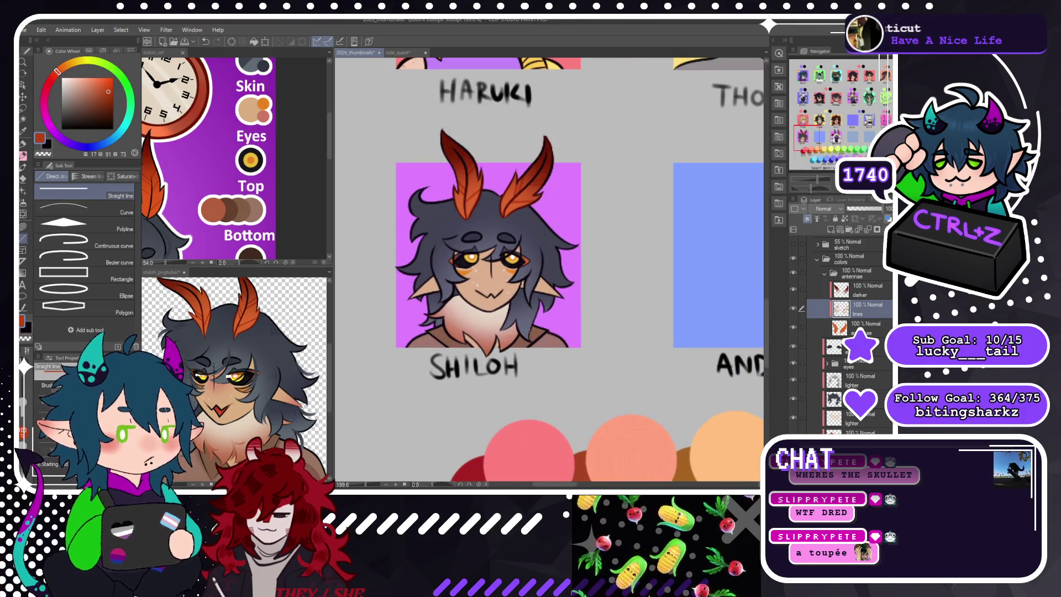
pyautogui.click(813, 141)
pyautogui.moveTo(813, 142); pyautogui.dragTo(815, 142)
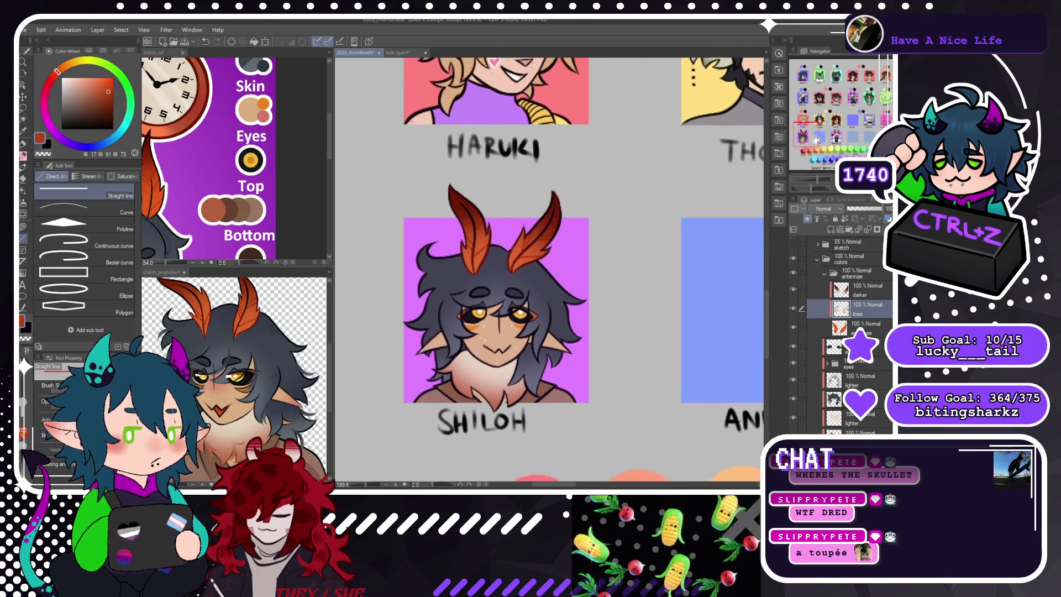
# Collapse the antennae and colors folders, select the catchlights layer, and zoom into the eyes.
pyautogui.click(825, 273)
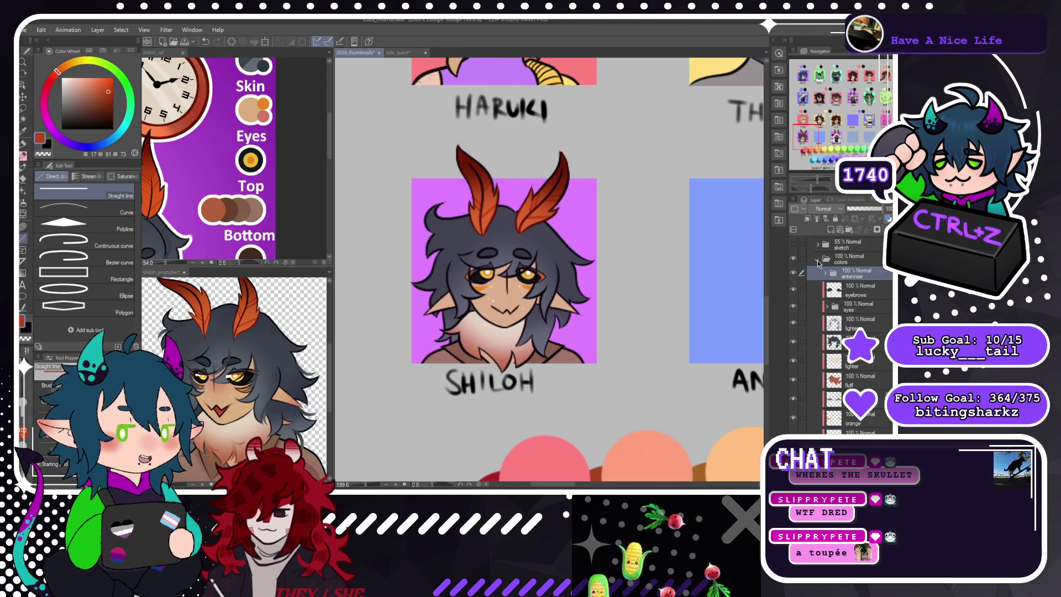
pyautogui.click(817, 260)
pyautogui.scroll(3, 840, 331)
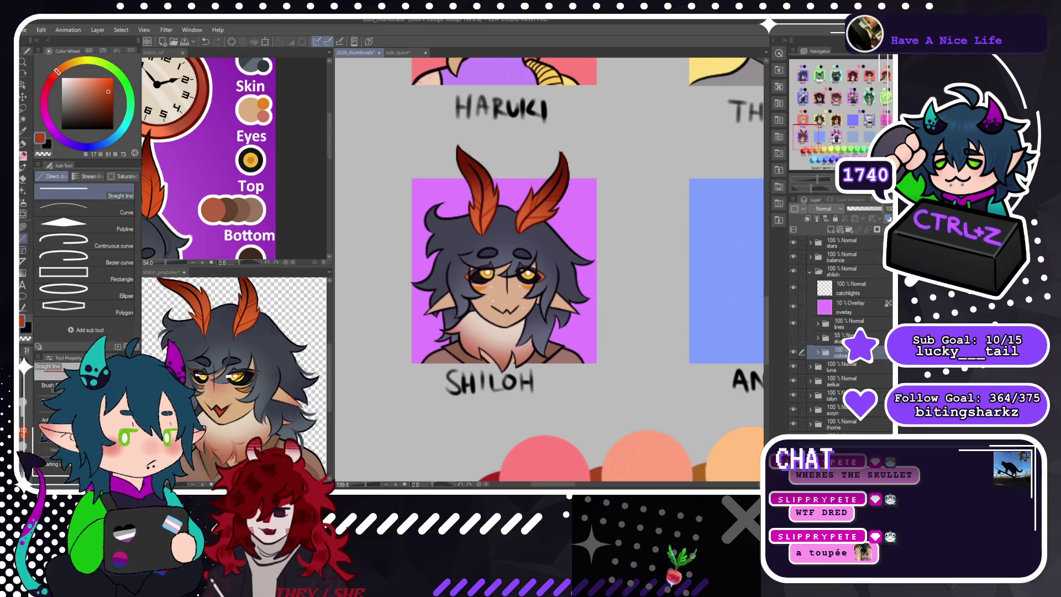
pyautogui.click(849, 289)
pyautogui.scroll(3, 500, 270)
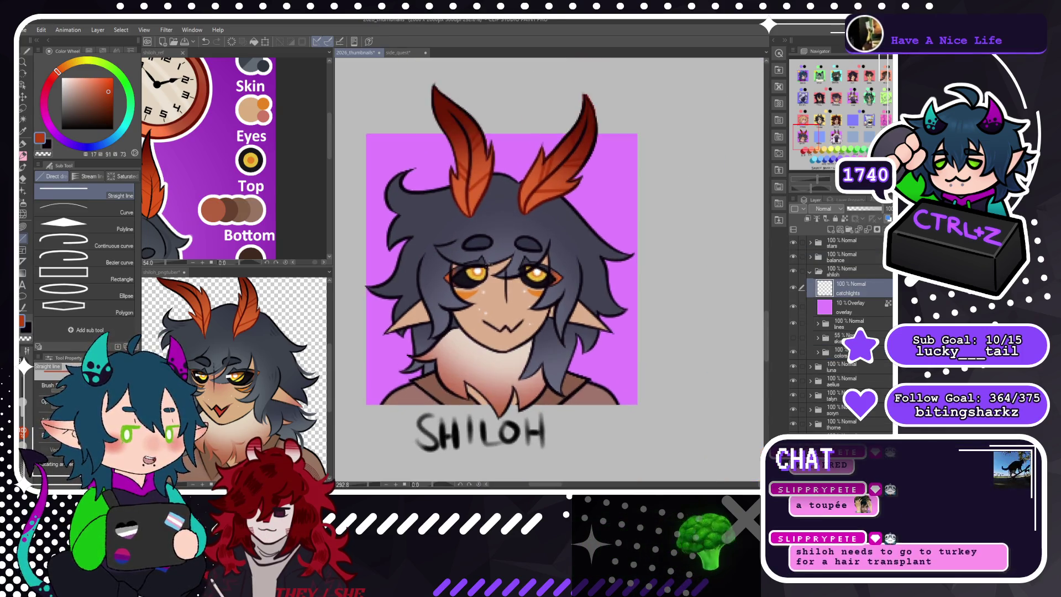
pyautogui.scroll(1, 487, 256)
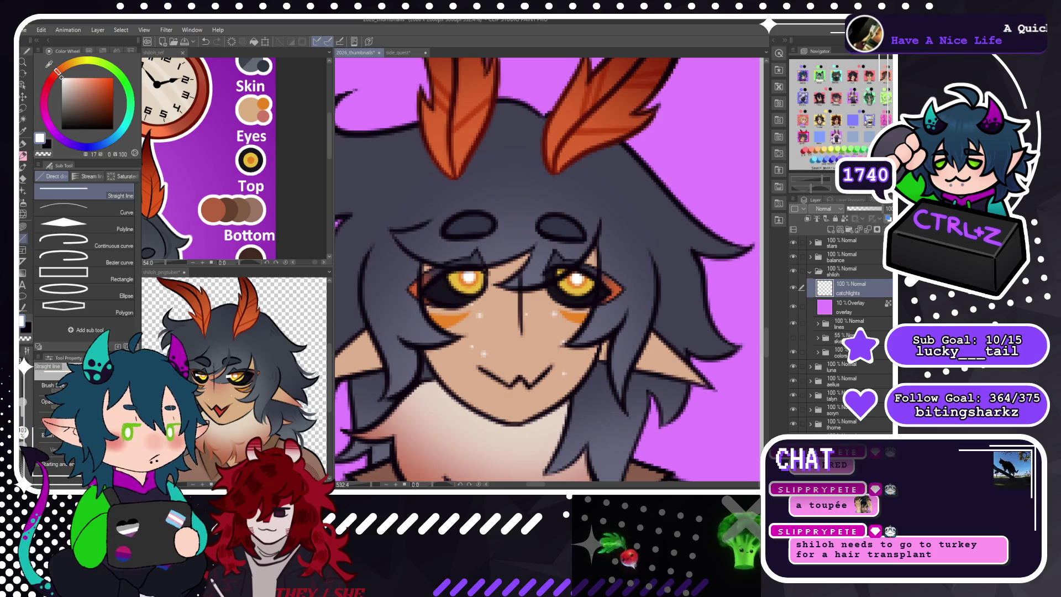
pyautogui.click(22, 107)
pyautogui.click(71, 191)
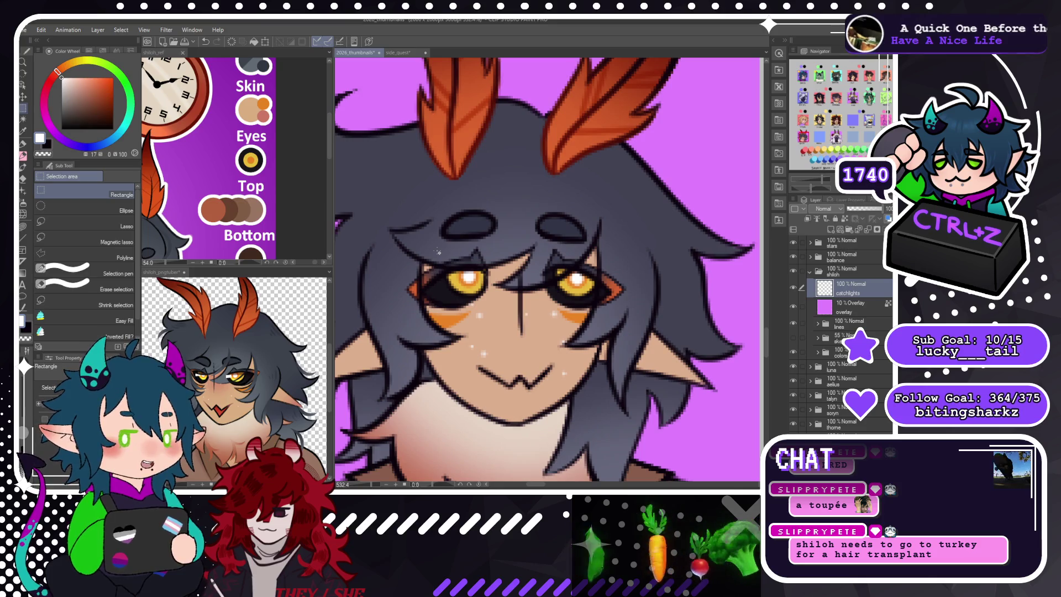
pyautogui.hotkey('ctrl', '+')
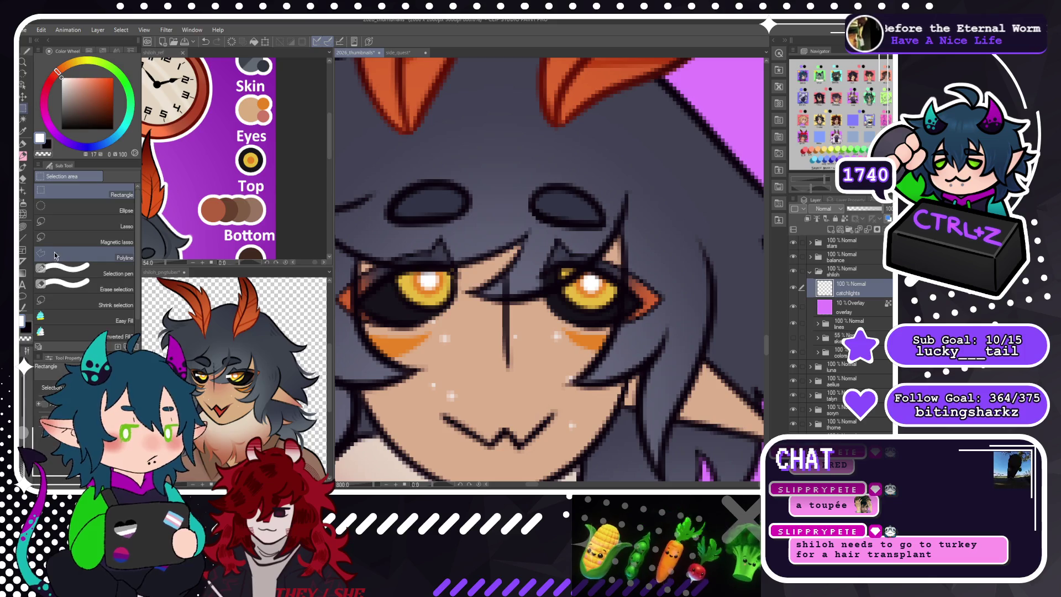
pyautogui.click(83, 254)
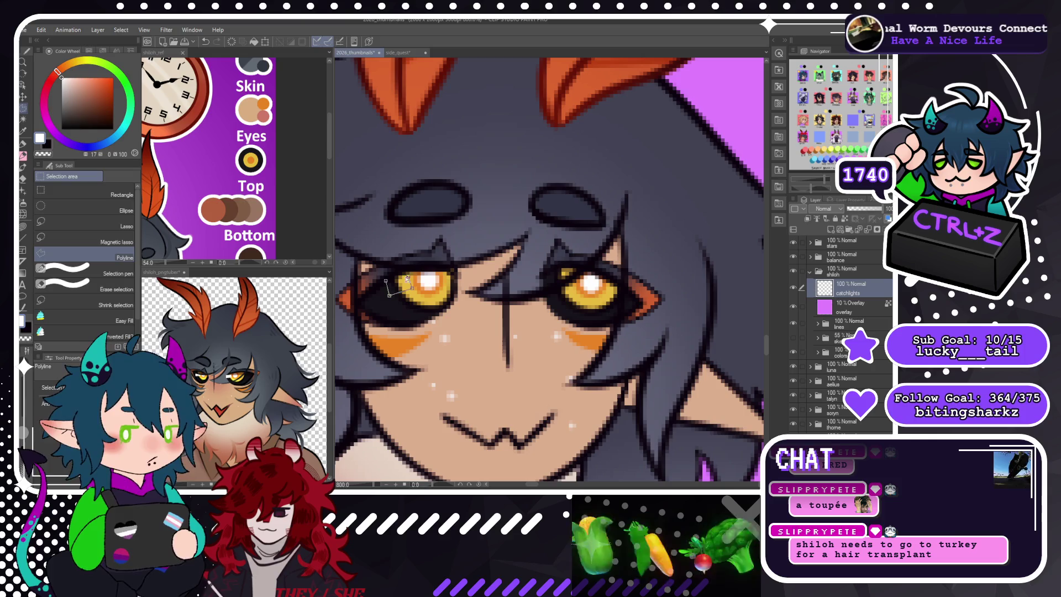
pyautogui.click(386, 281)
pyautogui.hotkey('alt', 'BackSpace')
pyautogui.click(340, 317)
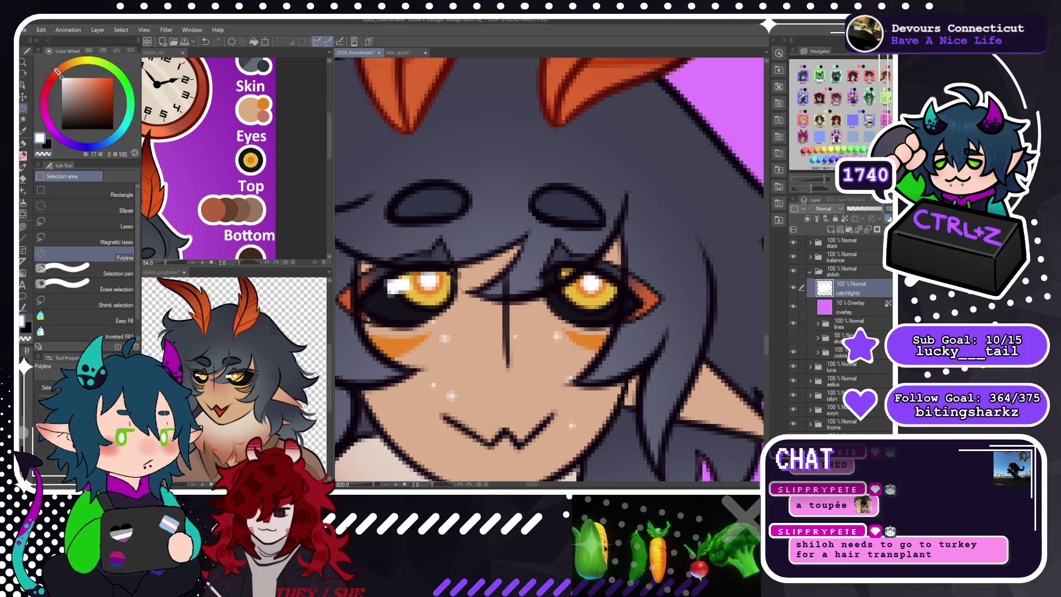
pyautogui.hotkey('ctrl', '-')
pyautogui.hotkey('ctrl', '-')
pyautogui.hotkey('ctrl', '-')
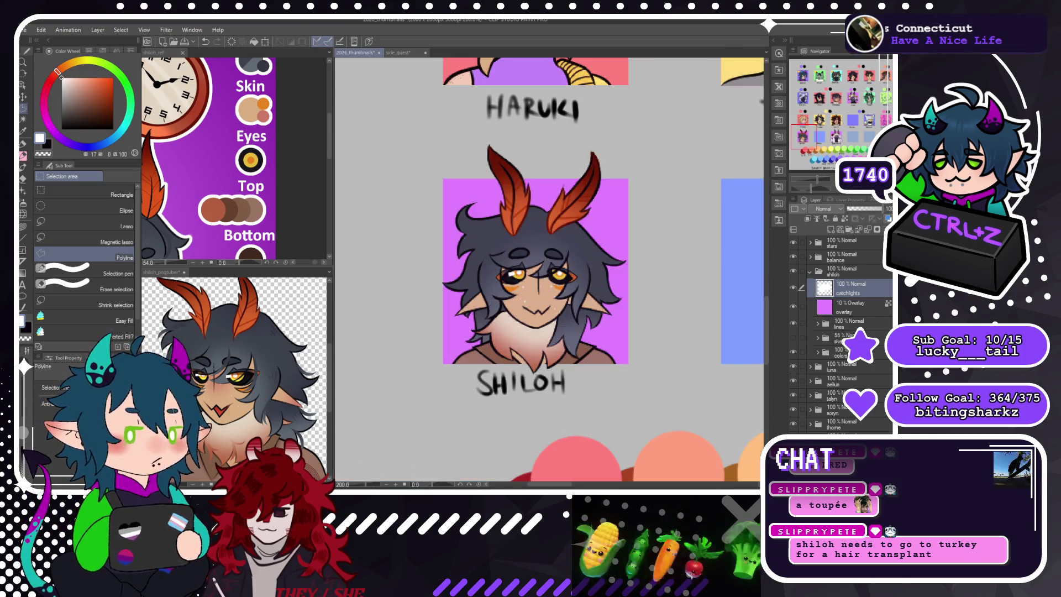
pyautogui.hotkey('ctrl', '+')
pyautogui.hotkey('ctrl', '+')
pyautogui.hotkey('ctrl', '+')
pyautogui.hotkey('ctrl', 'z')
pyautogui.hotkey('ctrl', 'z')
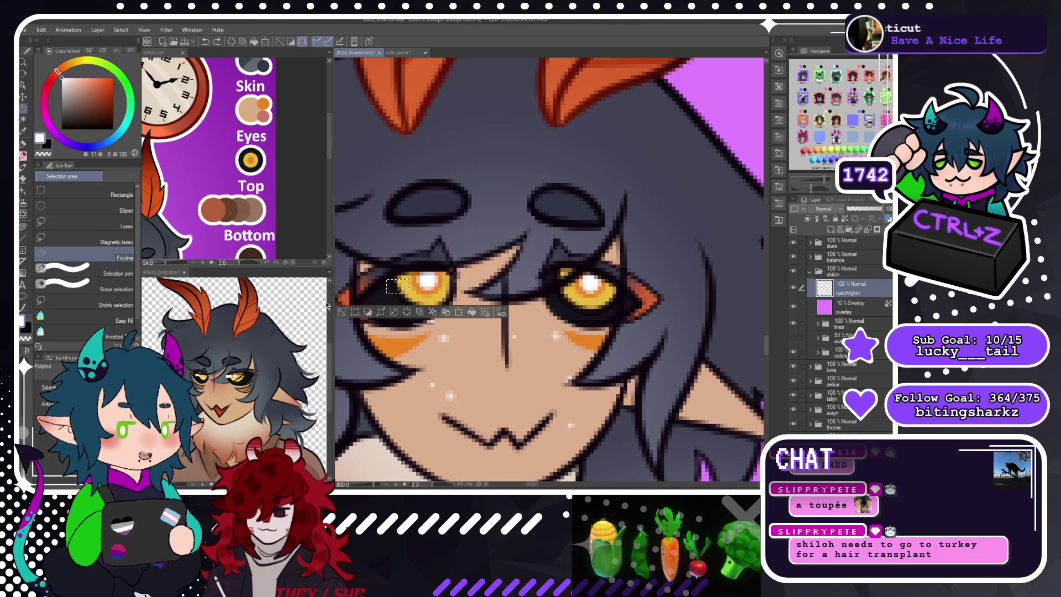
pyautogui.hotkey('ctrl', 'd')
pyautogui.click(89, 192)
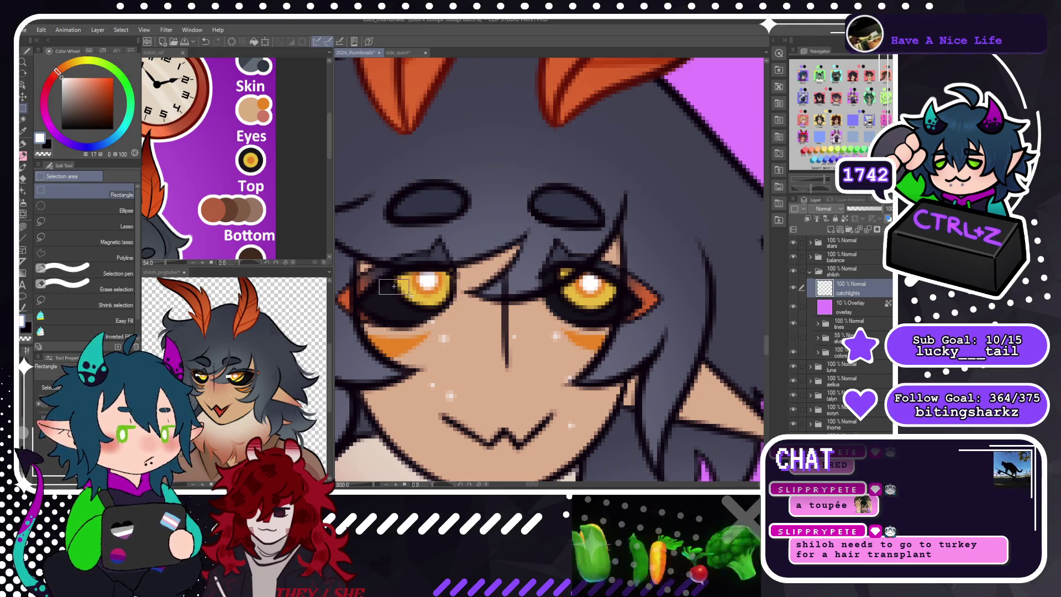
# Fill small white rectangle catchlights into the left and right eyes.
pyautogui.moveTo(409, 294); pyautogui.dragTo(409, 294)
pyautogui.click(341, 308)
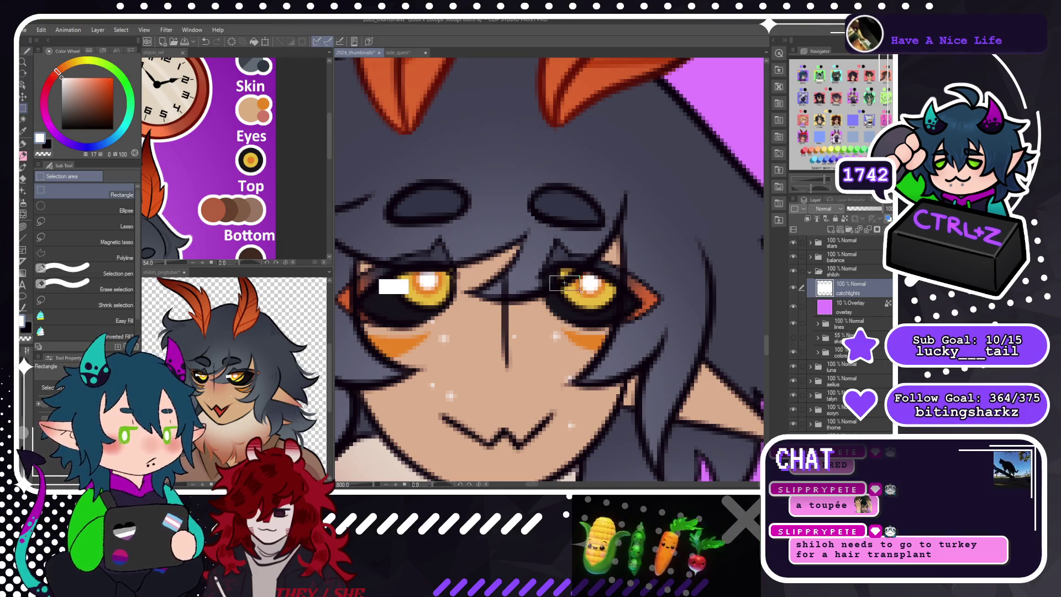
pyautogui.moveTo(580, 290); pyautogui.dragTo(580, 290)
pyautogui.click(614, 308)
pyautogui.click(484, 304)
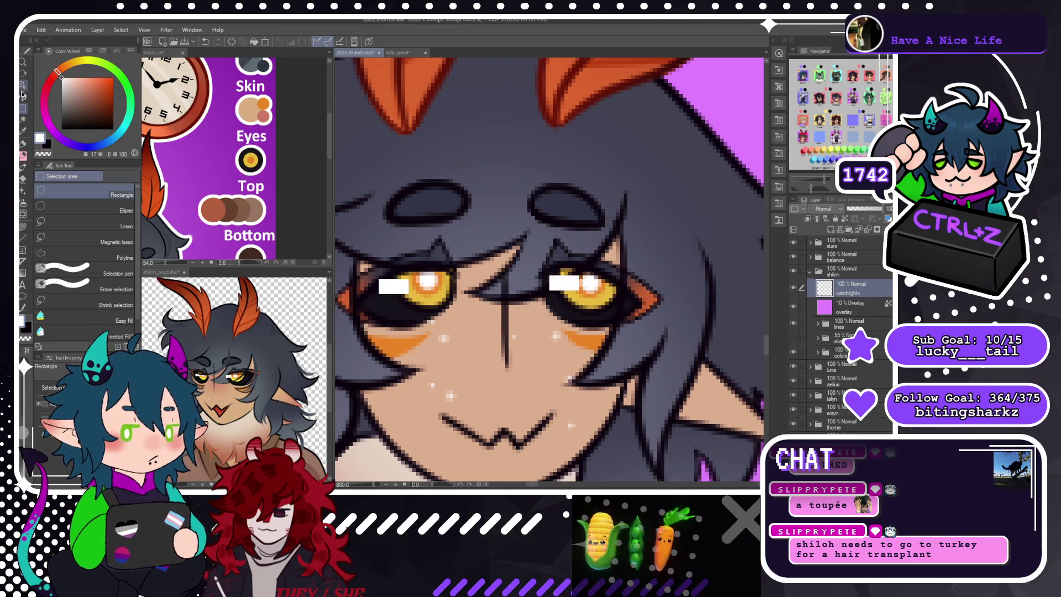
# Resize the right and left catchlights with Free Transform.
pyautogui.moveTo(508, 250)
pyautogui.mouseDown()
pyautogui.moveTo(612, 317)
pyautogui.moveTo(577, 304)
pyautogui.mouseUp()
pyautogui.hotkey('ctrl', 't')
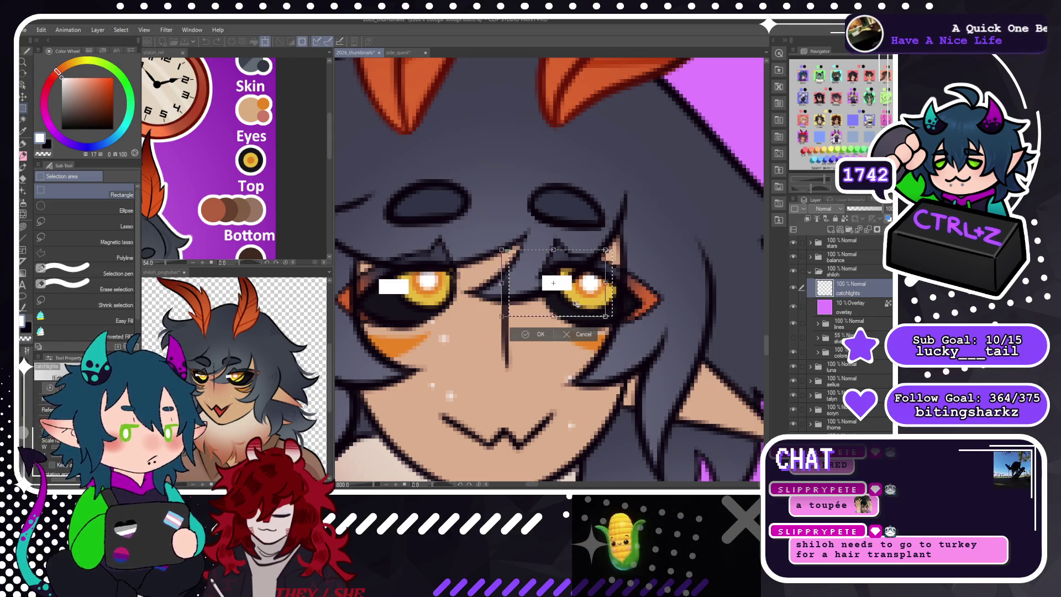
pyautogui.press('Return')
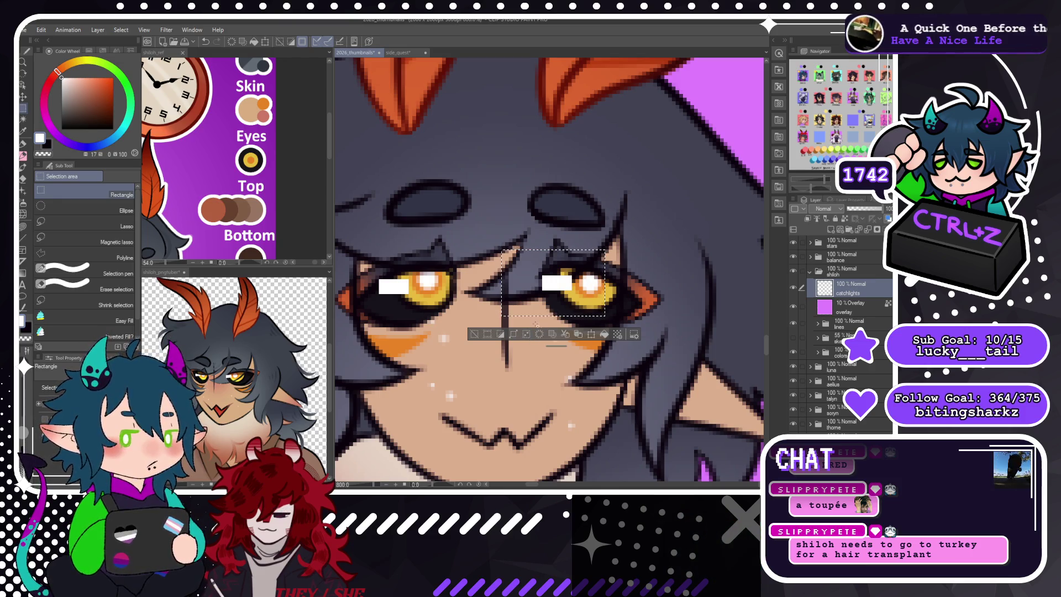
pyautogui.click(475, 334)
pyautogui.moveTo(360, 268)
pyautogui.mouseDown()
pyautogui.moveTo(427, 305)
pyautogui.moveTo(423, 296)
pyautogui.mouseUp()
pyautogui.hotkey('ctrl', 't')
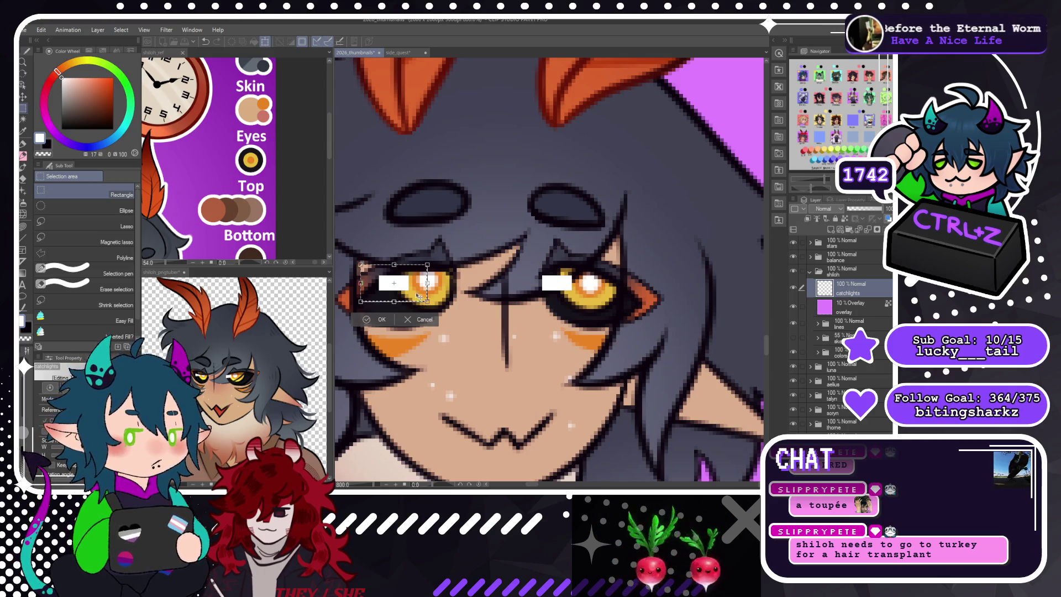
pyautogui.press('Return')
pyautogui.click(684, 216)
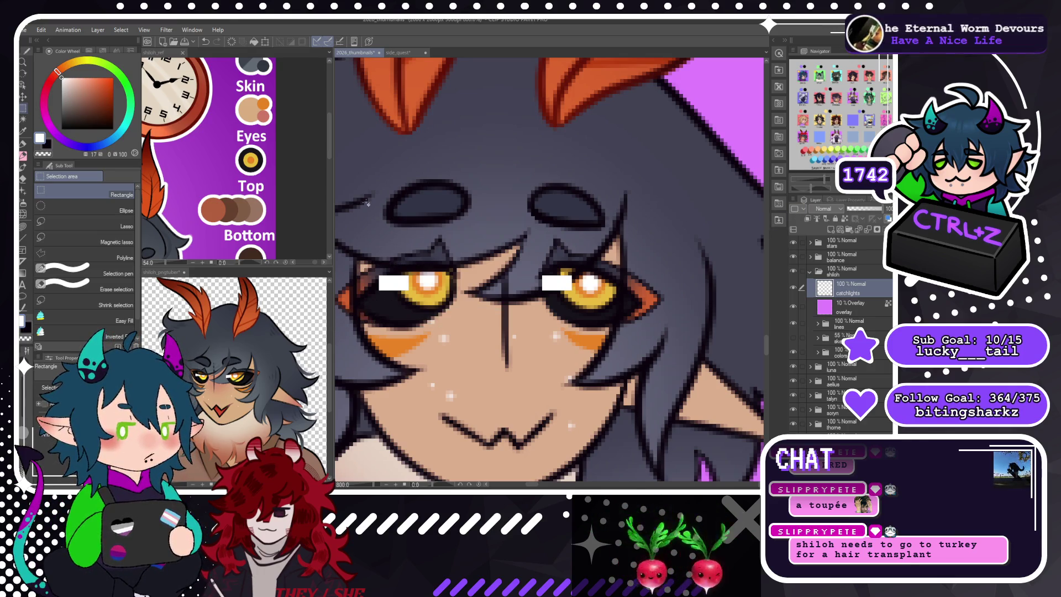
# Delete the left edges of both catchlights to trim them into small squares.
pyautogui.moveTo(372, 269); pyautogui.dragTo(387, 295)
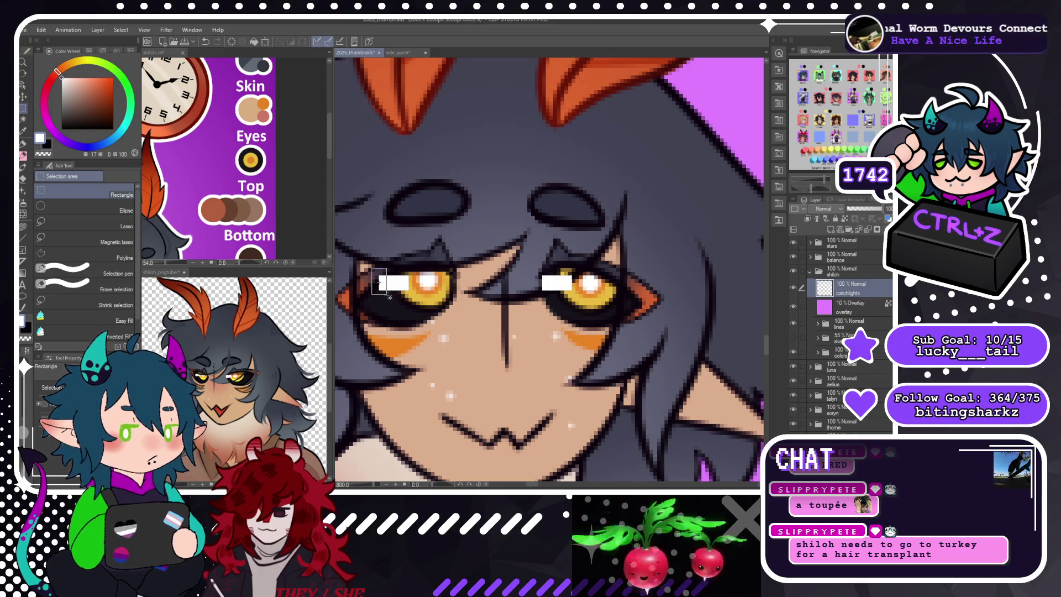
pyautogui.press('Delete')
pyautogui.hotkey('ctrl', 'd')
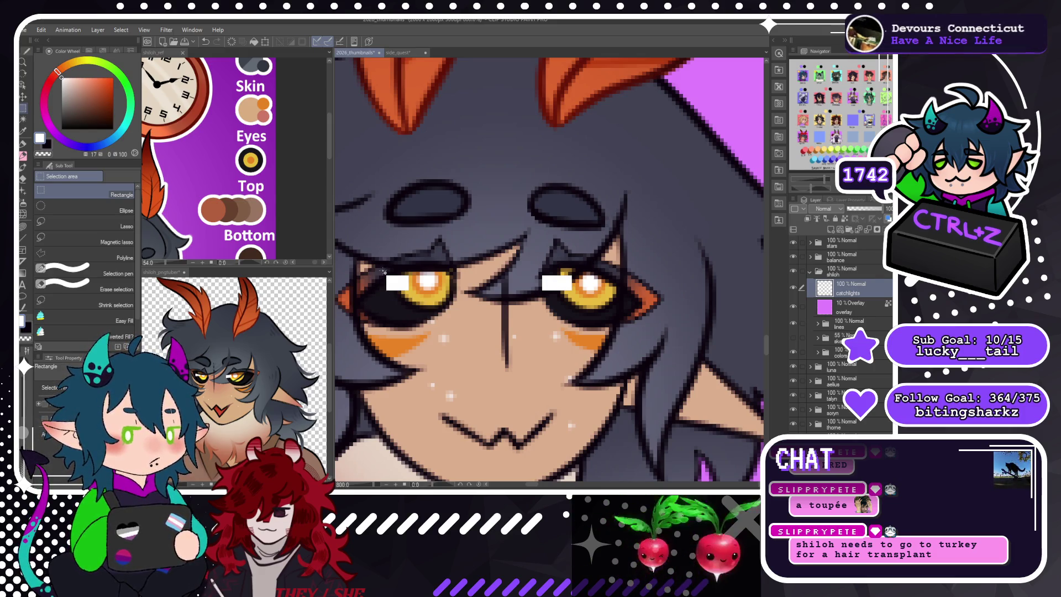
pyautogui.moveTo(382, 271); pyautogui.dragTo(403, 298)
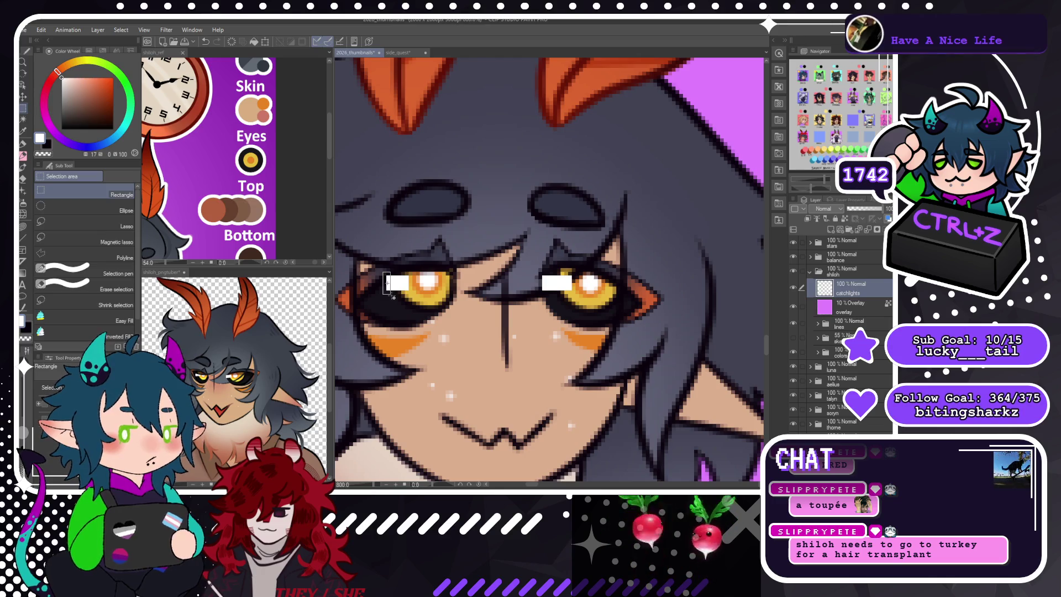
pyautogui.moveTo(408, 299); pyautogui.dragTo(390, 293)
pyautogui.click(393, 309)
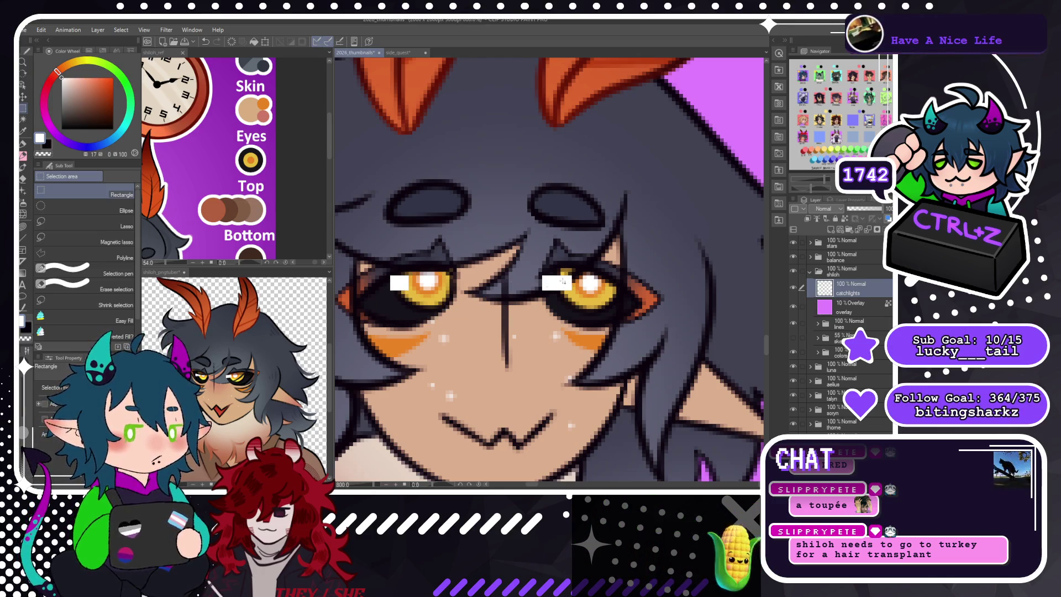
pyautogui.moveTo(528, 272); pyautogui.dragTo(555, 297)
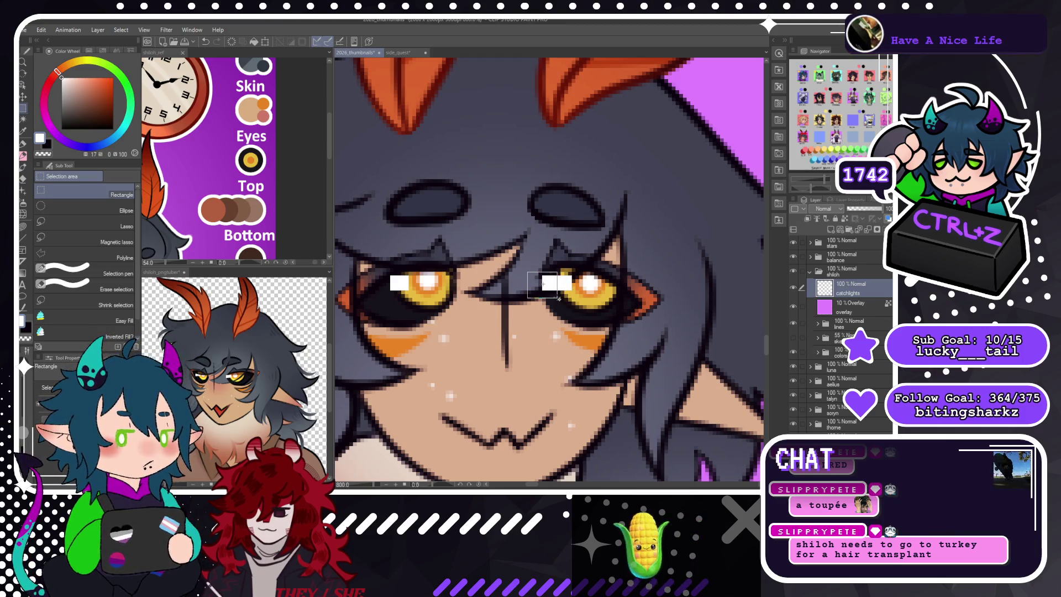
pyautogui.moveTo(555, 297); pyautogui.dragTo(553, 297)
pyautogui.press('Delete')
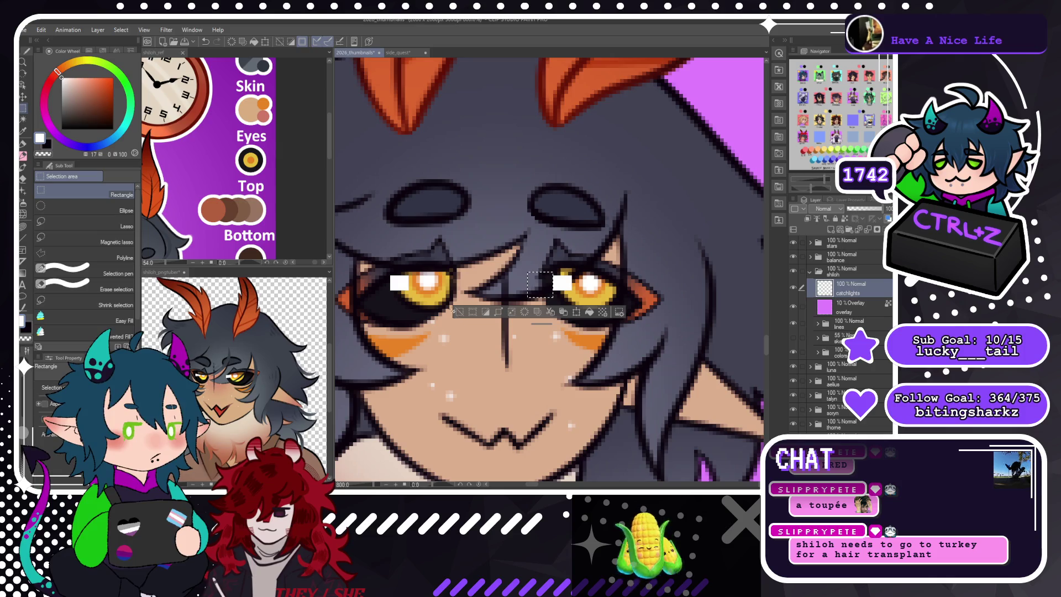
pyautogui.click(459, 316)
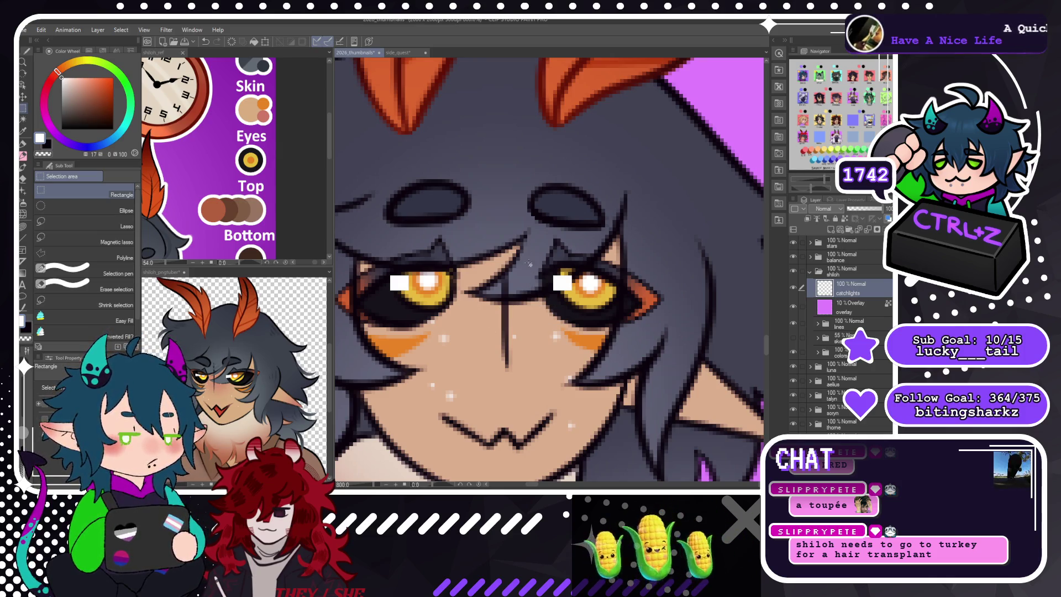
# Reposition both square catchlights within the eyes and fit the whole sheet in view.
pyautogui.moveTo(531, 257); pyautogui.dragTo(587, 309)
pyautogui.click(536, 325)
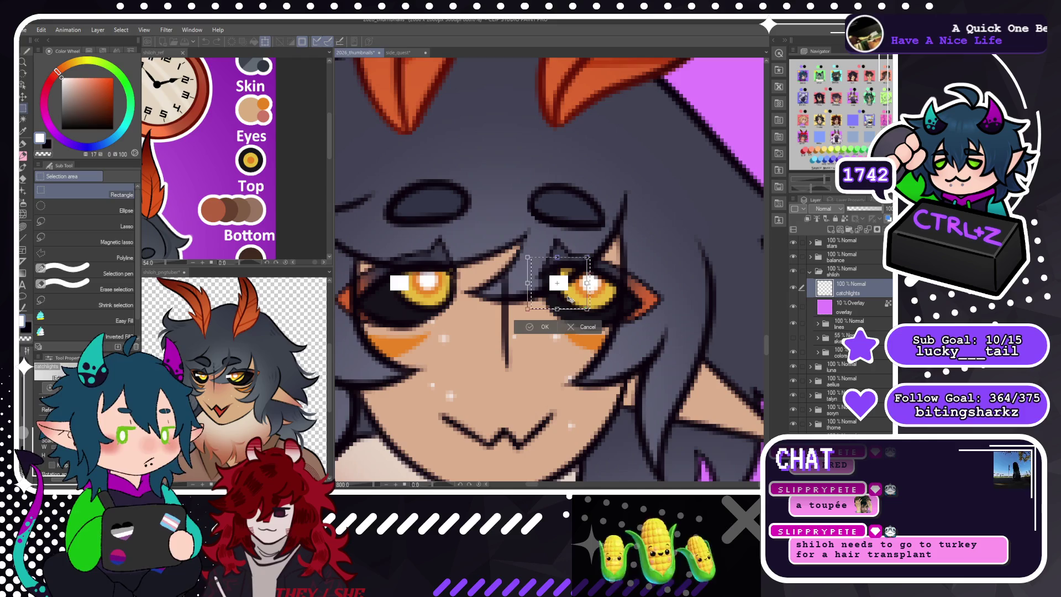
pyautogui.click(536, 325)
pyautogui.moveTo(379, 265); pyautogui.dragTo(428, 305)
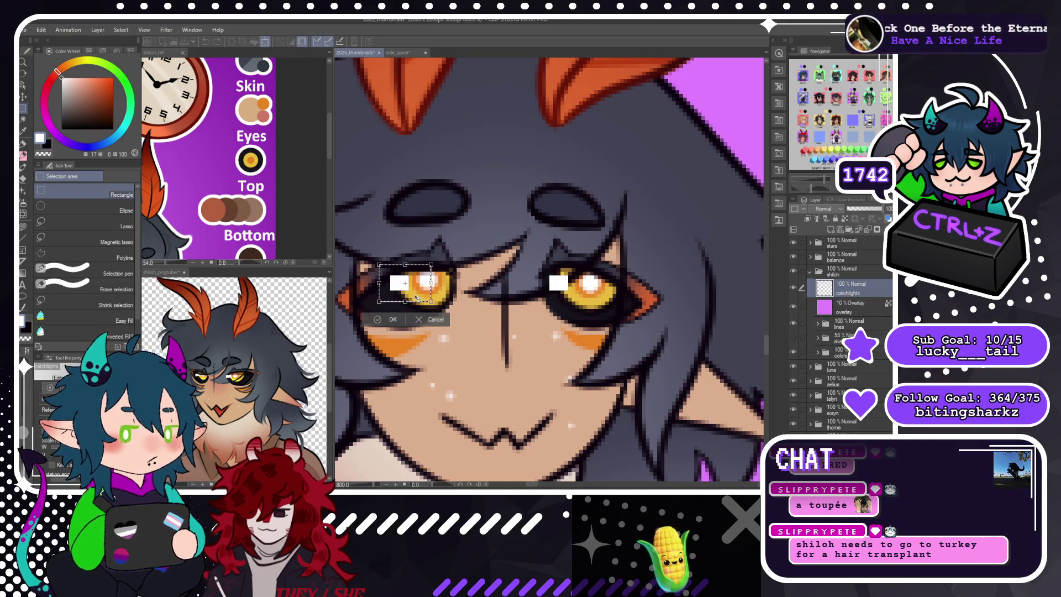
pyautogui.click(398, 321)
pyautogui.click(389, 323)
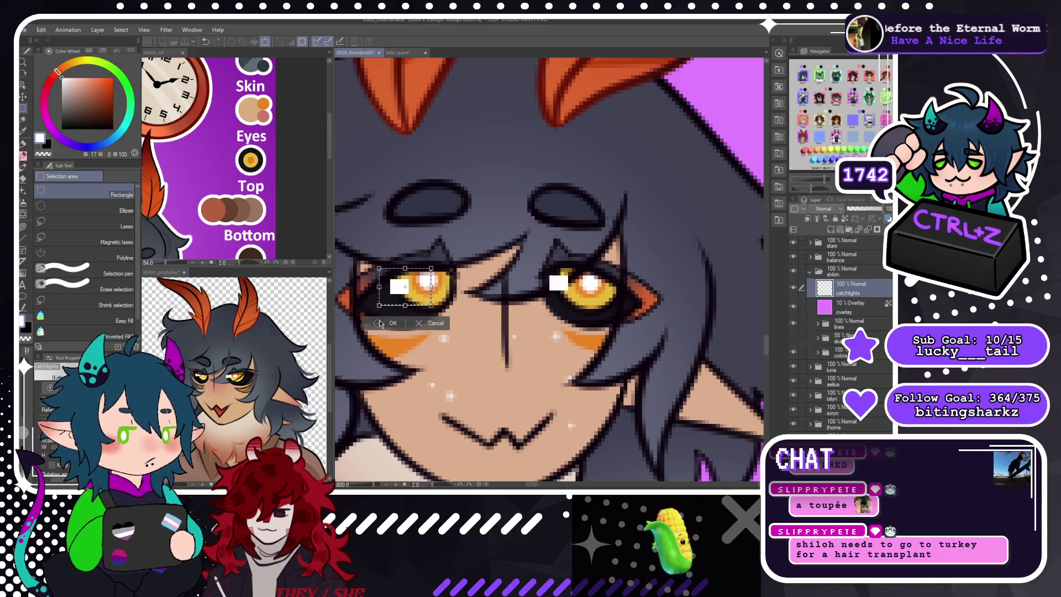
pyautogui.hotkey('ctrl', 'd')
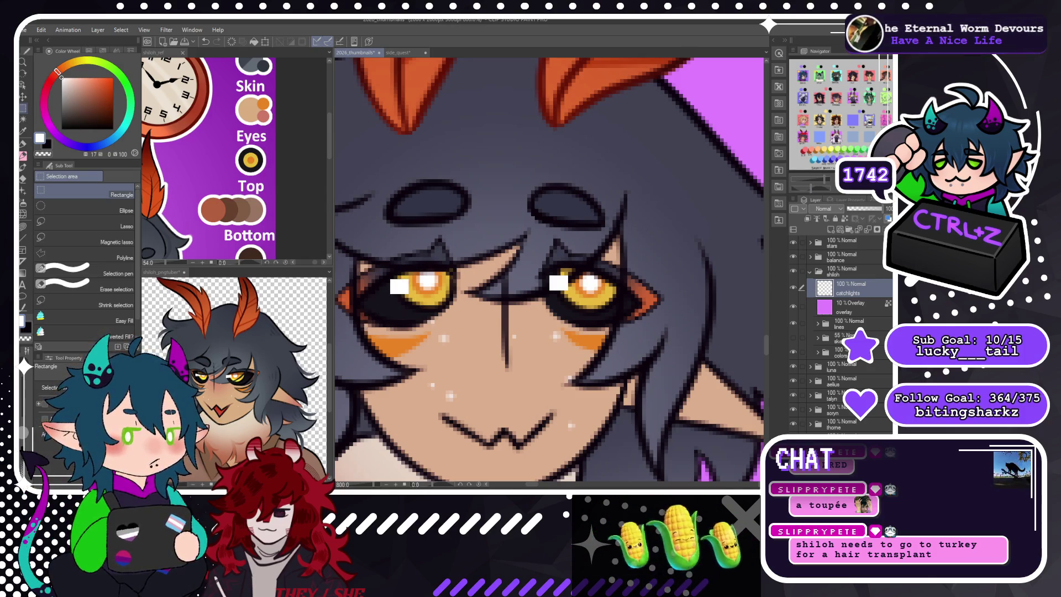
pyautogui.hotkey('ctrl', '0')
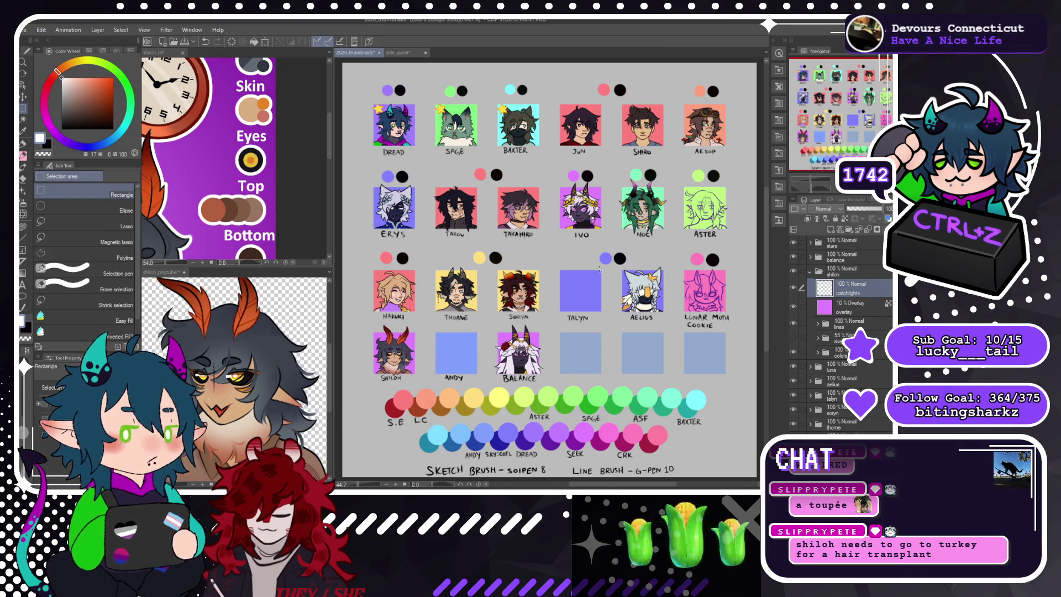
# Zoom in on Shiloh's eyes and rectangle-select the right-eye catchlight.
pyautogui.scroll(2, 359, 380)
pyautogui.scroll(5, 359, 364)
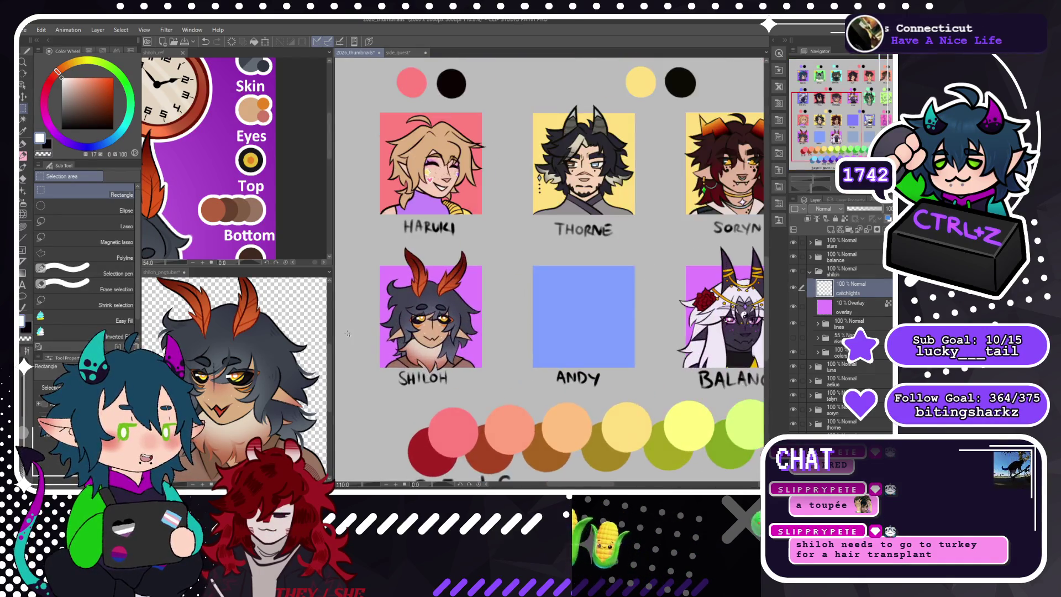
pyautogui.scroll(1, 522, 309)
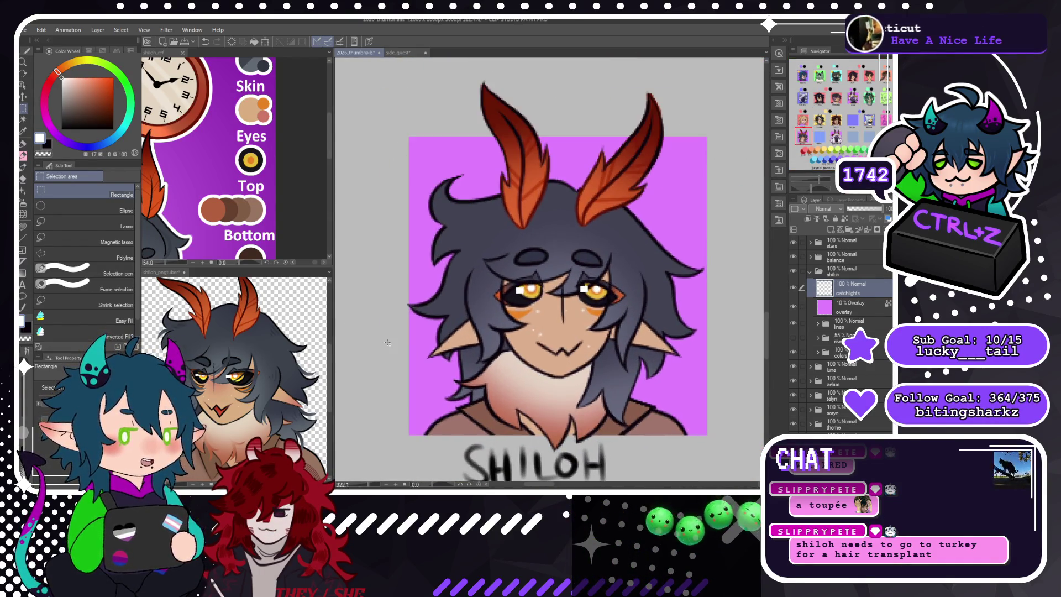
pyautogui.scroll(2, 522, 309)
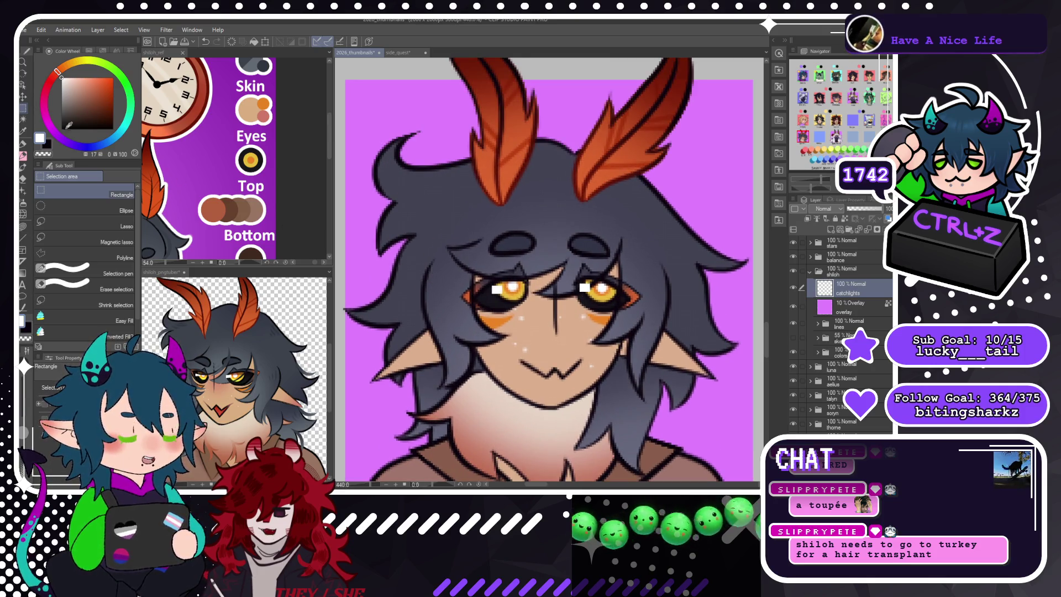
pyautogui.click(27, 98)
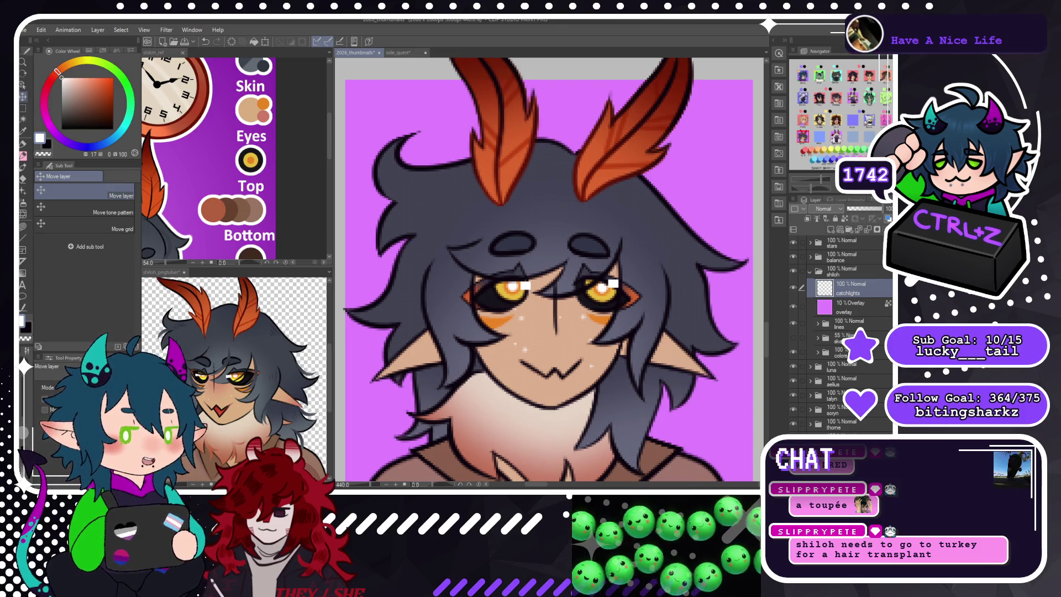
pyautogui.click(27, 113)
pyautogui.moveTo(620, 293); pyautogui.dragTo(634, 307)
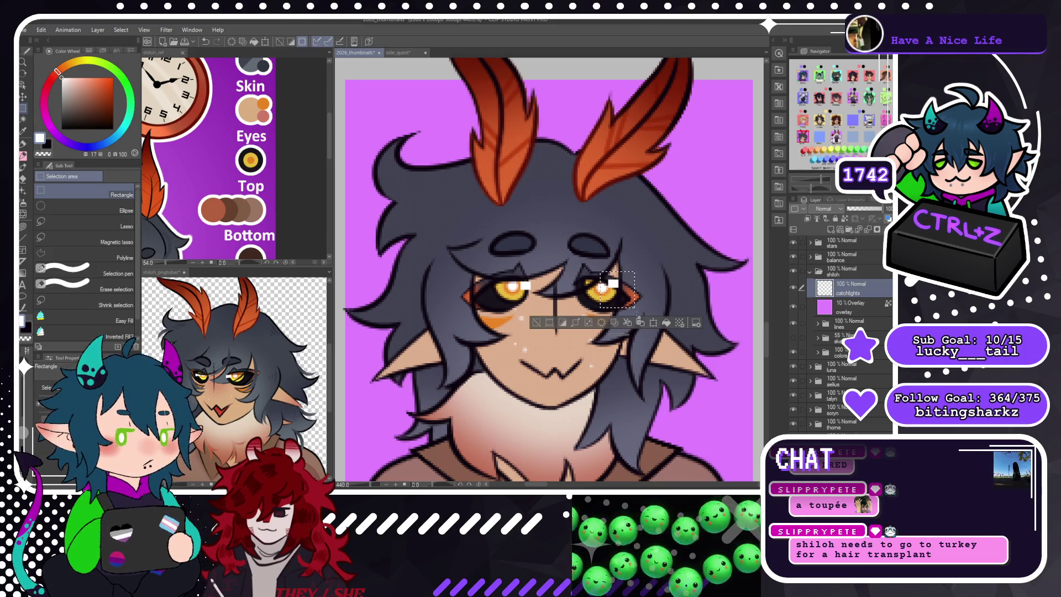
# Transform the right catchlight slightly down and right, then zoom back out.
pyautogui.click(535, 321)
pyautogui.scroll(3, 575, 277)
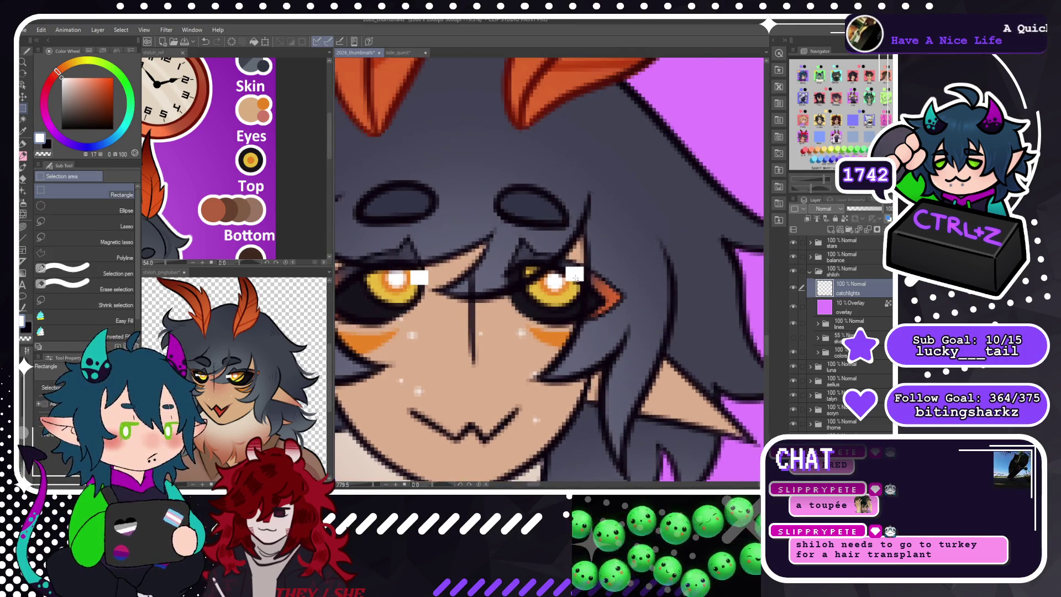
pyautogui.hotkey('ctrl', 't')
pyautogui.moveTo(592, 285); pyautogui.dragTo(593, 291)
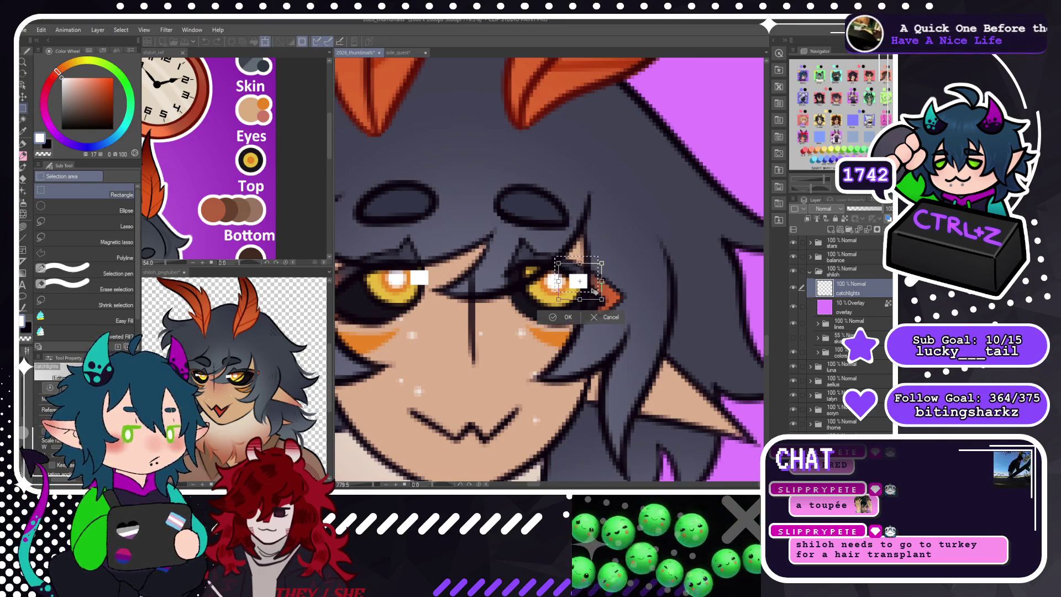
pyautogui.click(552, 319)
pyautogui.scroll(-2, 464, 312)
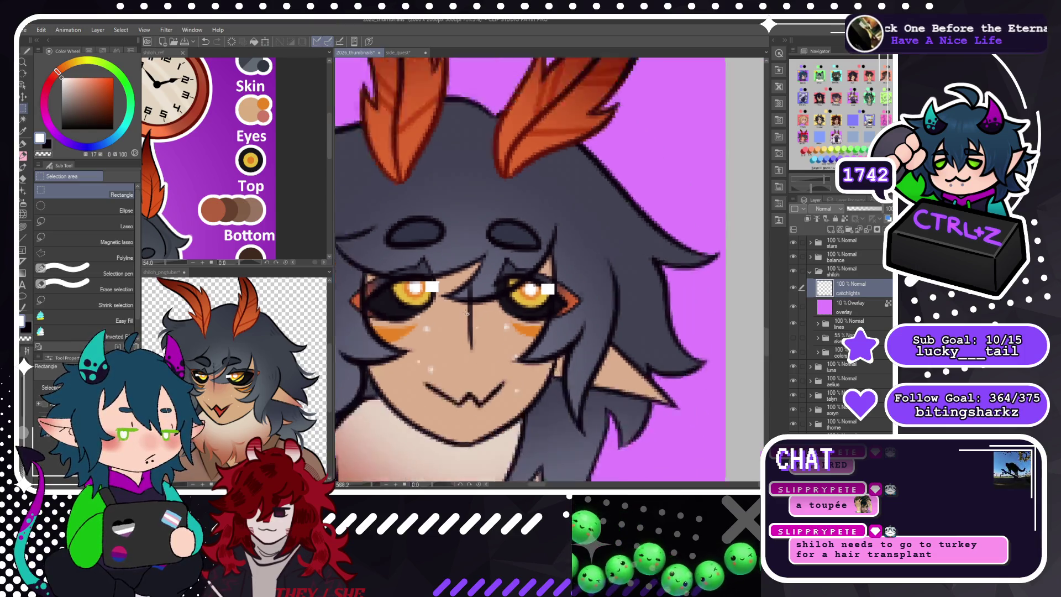
pyautogui.scroll(-3, 464, 313)
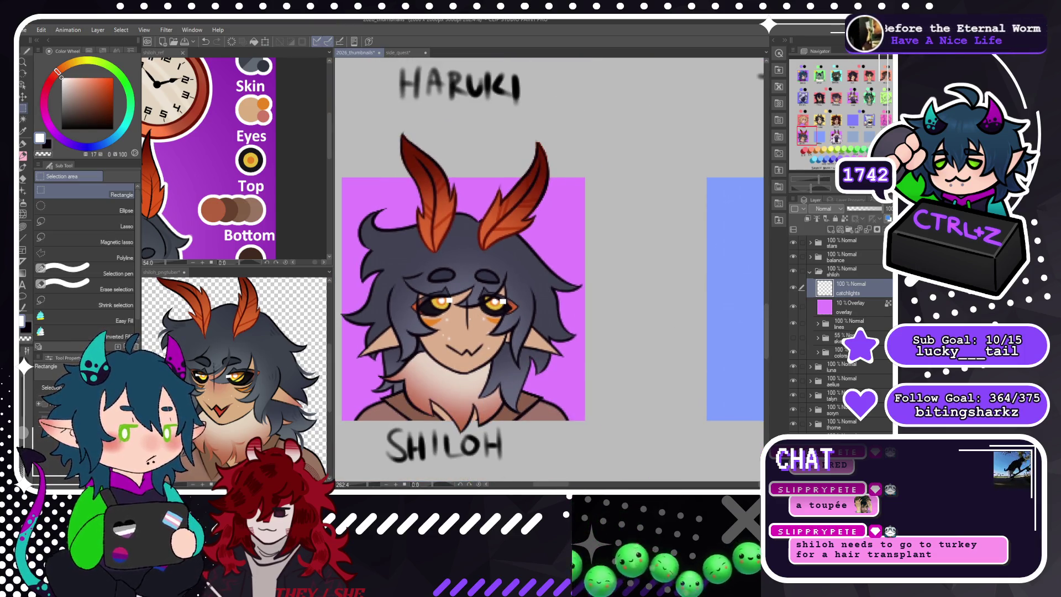
# Zoom in on Shiloh's thumbnail, then switch to the side_quest sketch document.
pyautogui.scroll(-5, 550, 271)
pyautogui.scroll(1, 359, 365)
pyautogui.scroll(2, 359, 366)
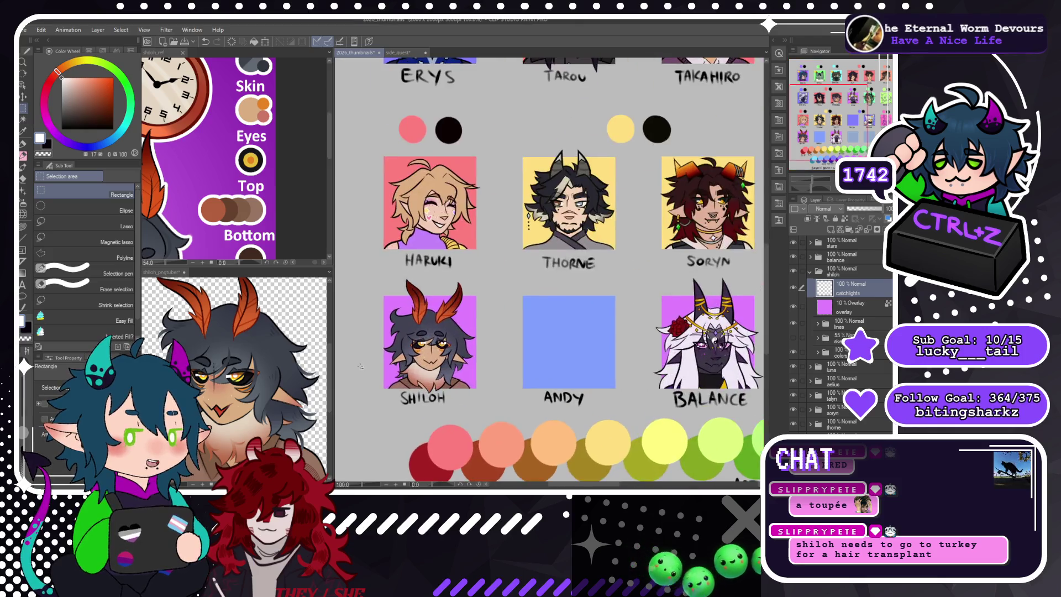
pyautogui.scroll(2, 359, 365)
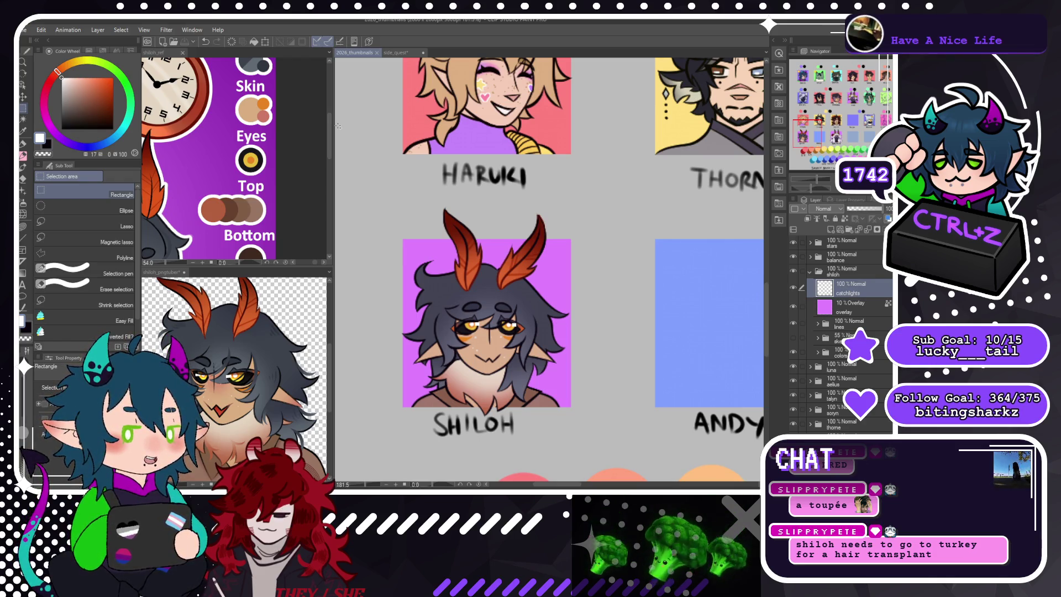
pyautogui.click(393, 53)
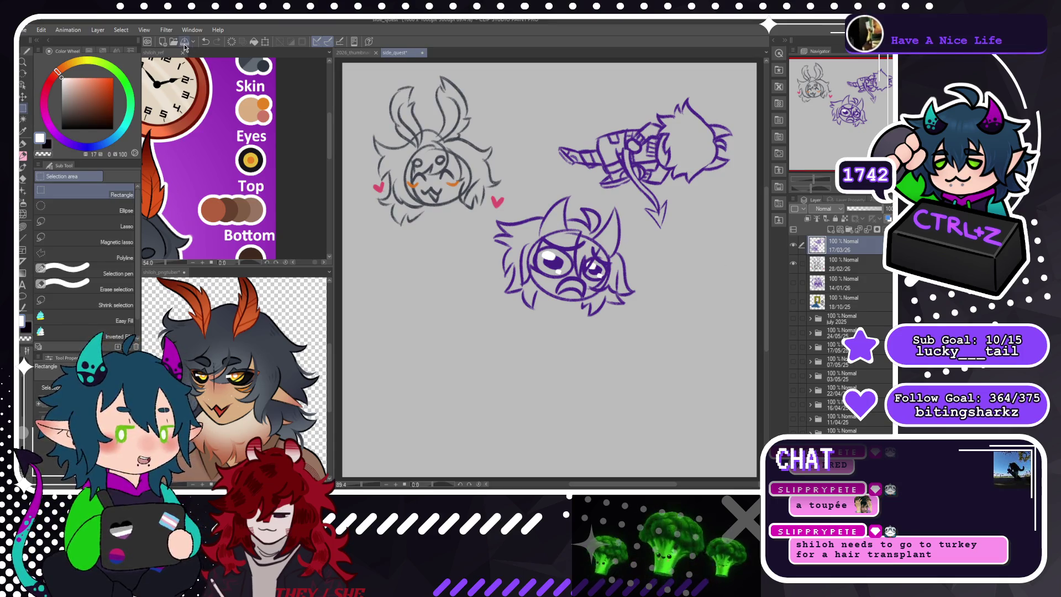
# Hide side_quest's black sketch layer, then crop 2026_thumbnails to Shiloh's purple portrait square.
pyautogui.click(794, 265)
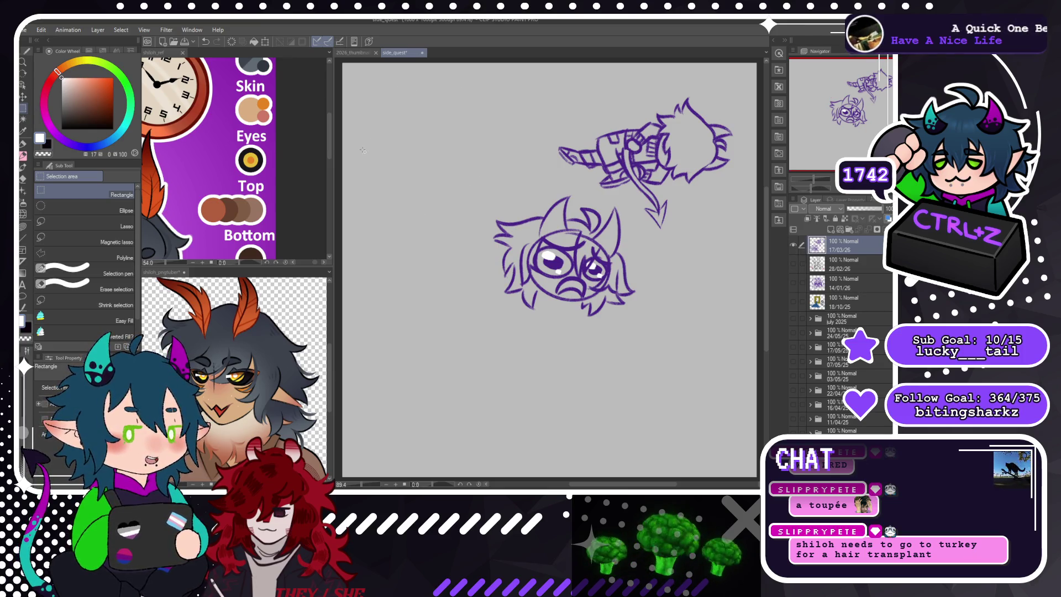
pyautogui.click(354, 53)
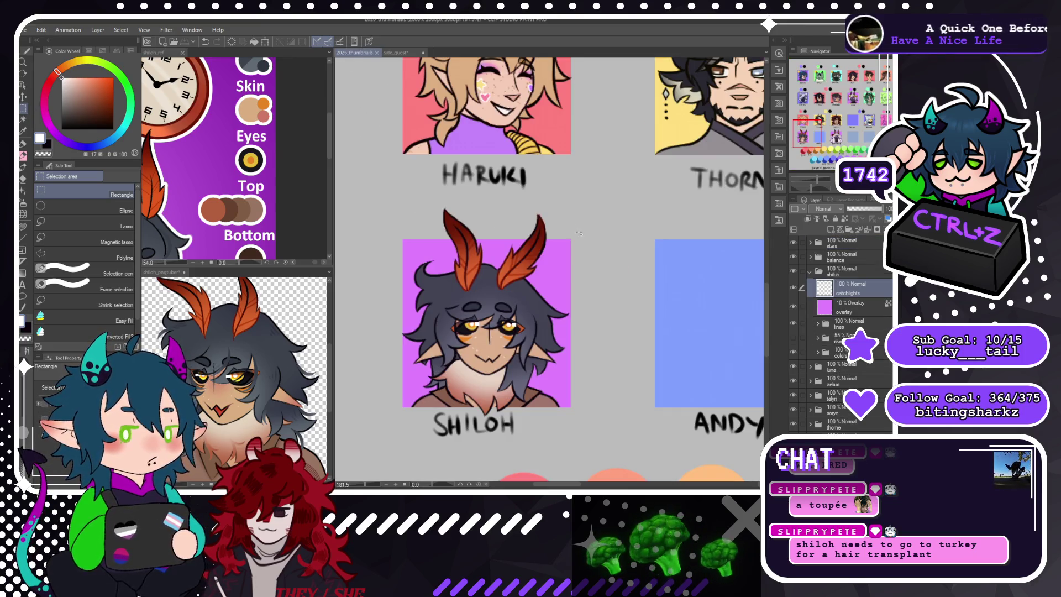
pyautogui.click(850, 308)
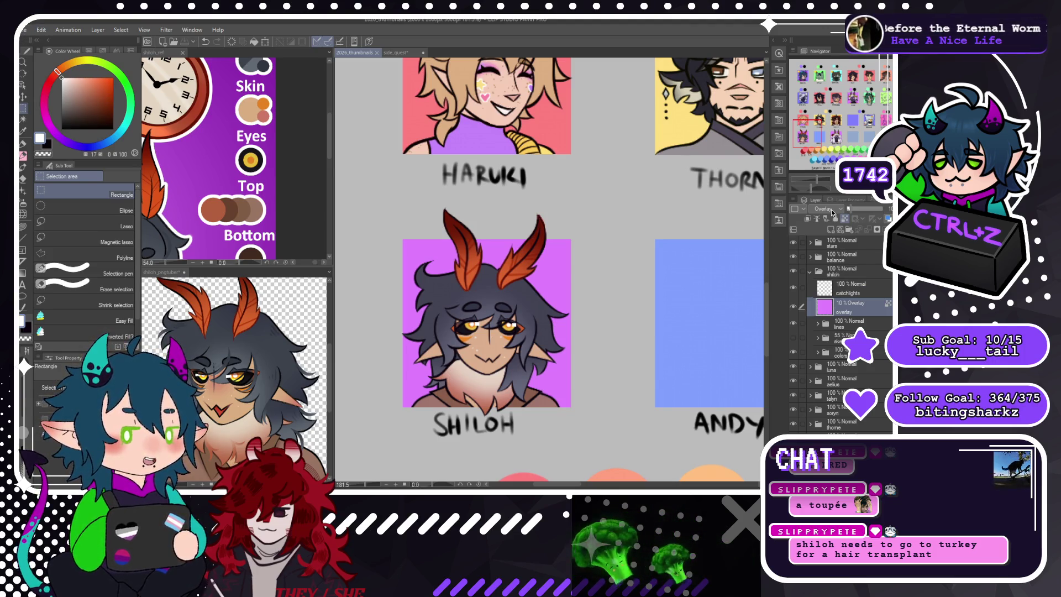
pyautogui.keyDown('ctrl'); pyautogui.click(825, 308); pyautogui.keyUp('ctrl')
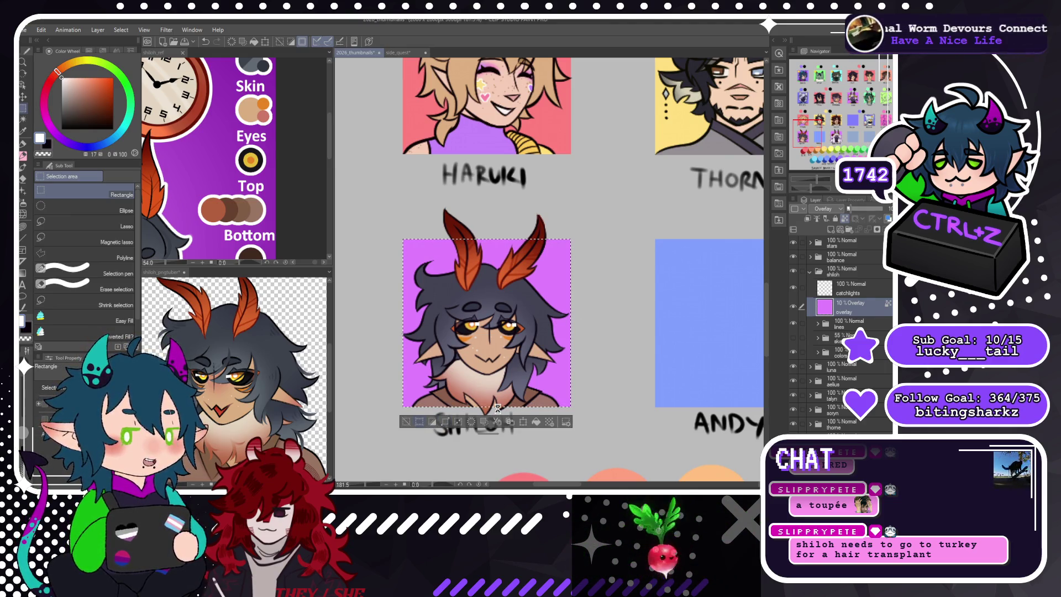
pyautogui.click(445, 422)
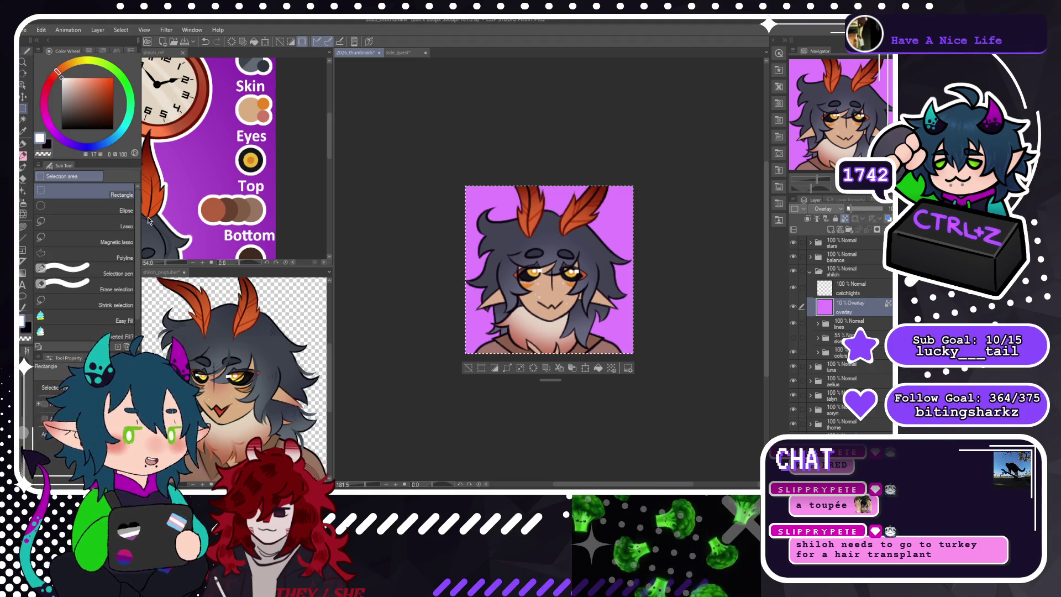
# Undo the crop, fit the full sheet in view, then zoom back in on Shiloh's thumbnail.
pyautogui.click(206, 42)
pyautogui.scroll(-3, 436, 381)
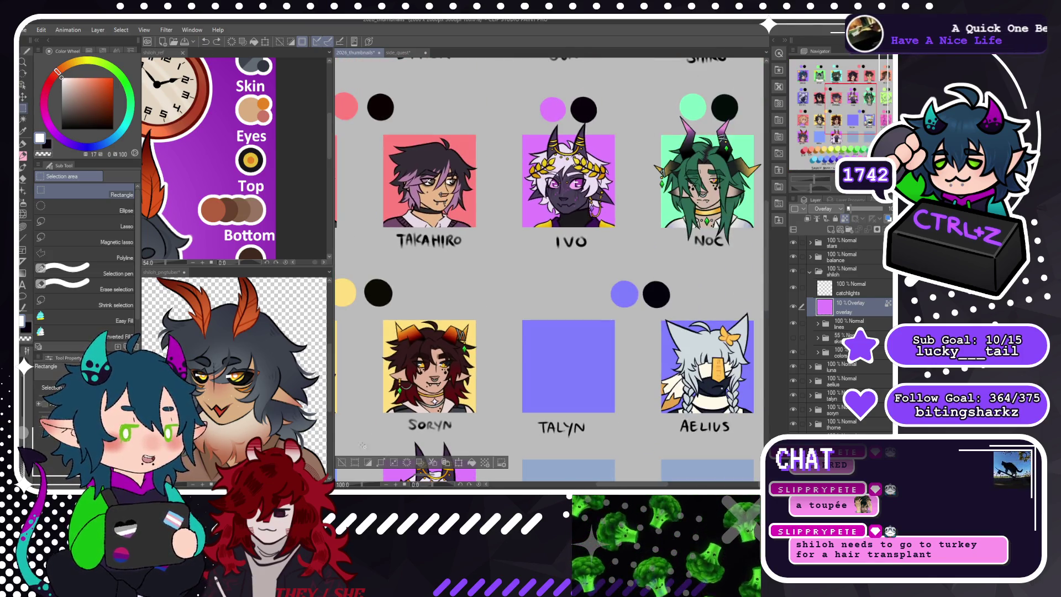
pyautogui.hotkey('ctrl', '0')
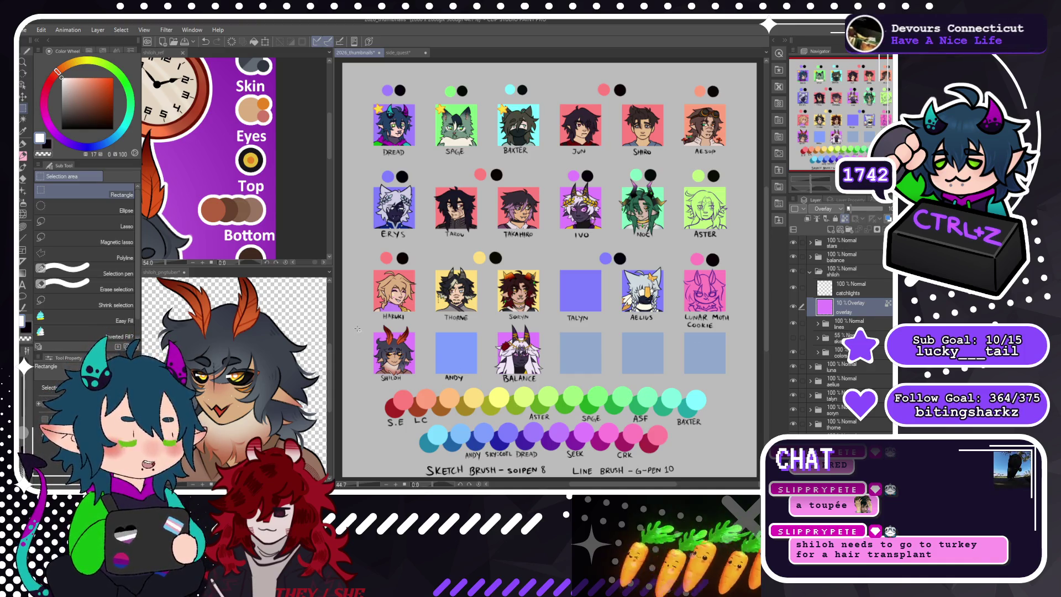
pyautogui.scroll(1, 431, 388)
pyautogui.scroll(3, 432, 389)
pyautogui.scroll(3, 432, 389)
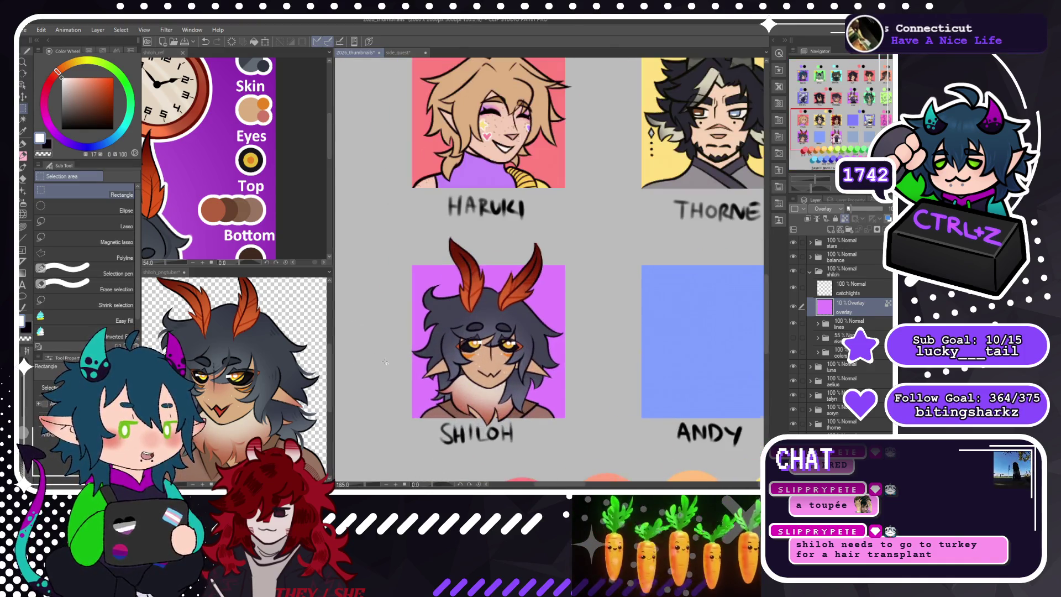
pyautogui.scroll(1, 431, 388)
pyautogui.scroll(1, 432, 388)
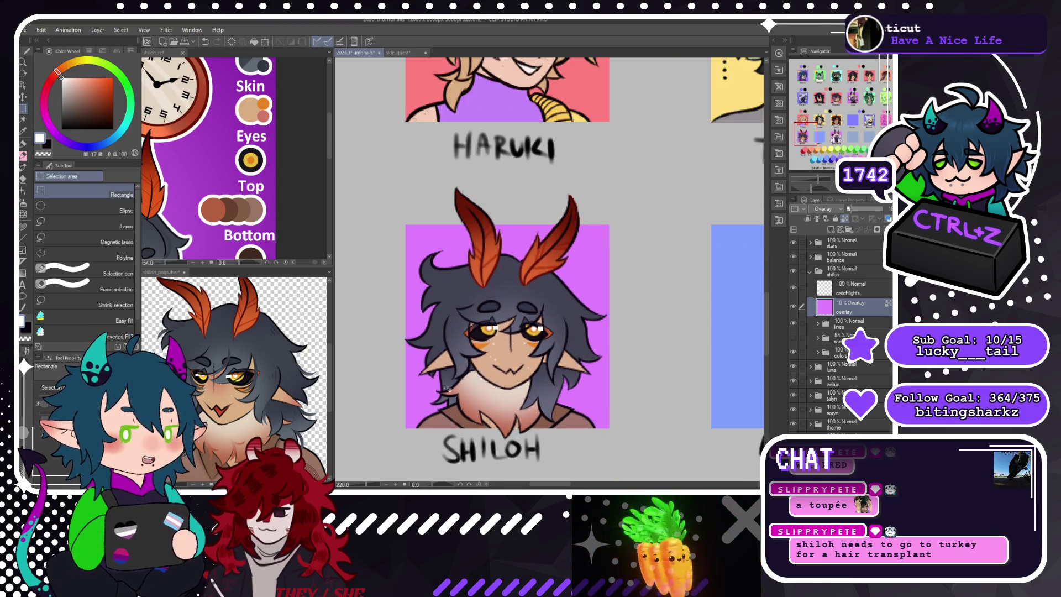